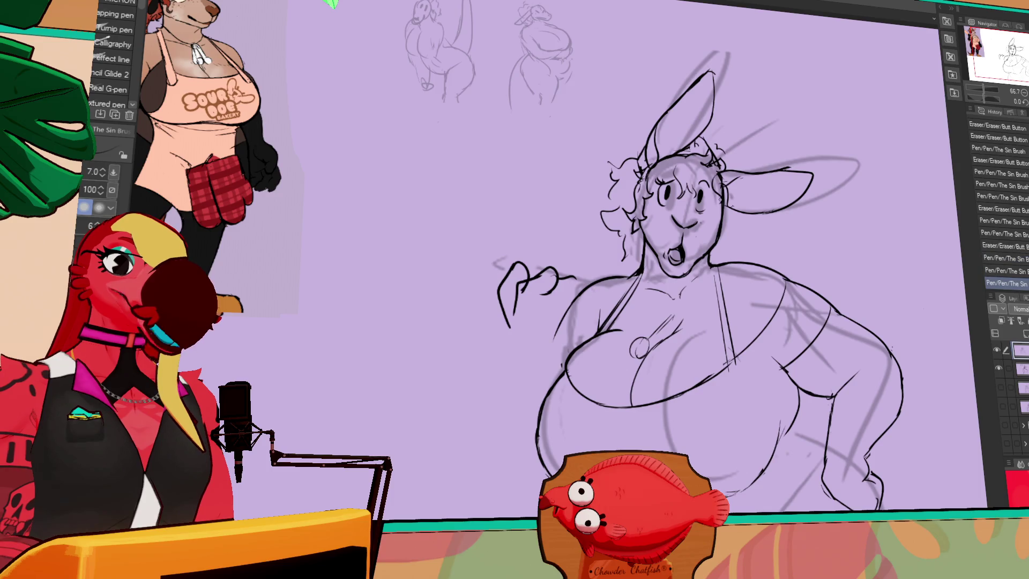
Step: Erase the scribbled lines on and beside the raised hand
{"action": "left_click", "coordinate": [697, 131]}
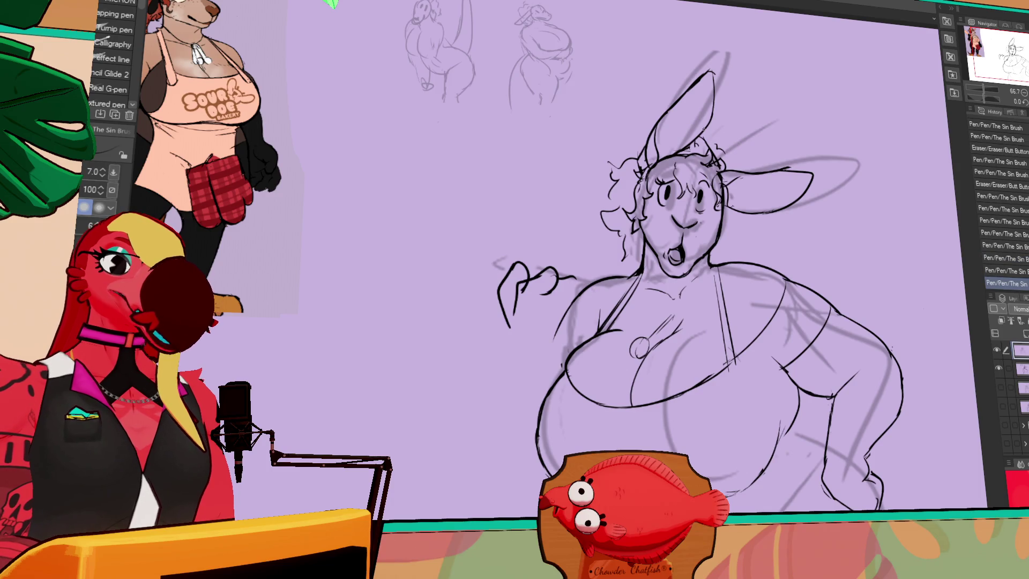
{"action": "left_click_drag", "start_coordinate": [707, 195], "coordinate": [706, 137]}
{"action": "key", "text": "e"}
{"action": "mouse_move", "coordinate": [557, 207]}
{"action": "left_mouse_down"}
{"action": "mouse_move", "coordinate": [513, 220]}
{"action": "mouse_move", "coordinate": [513, 250]}
{"action": "mouse_move", "coordinate": [571, 225]}
{"action": "mouse_move", "coordinate": [485, 263]}
{"action": "mouse_move", "coordinate": [509, 297]}
{"action": "left_mouse_up"}
{"action": "key", "text": "p"}
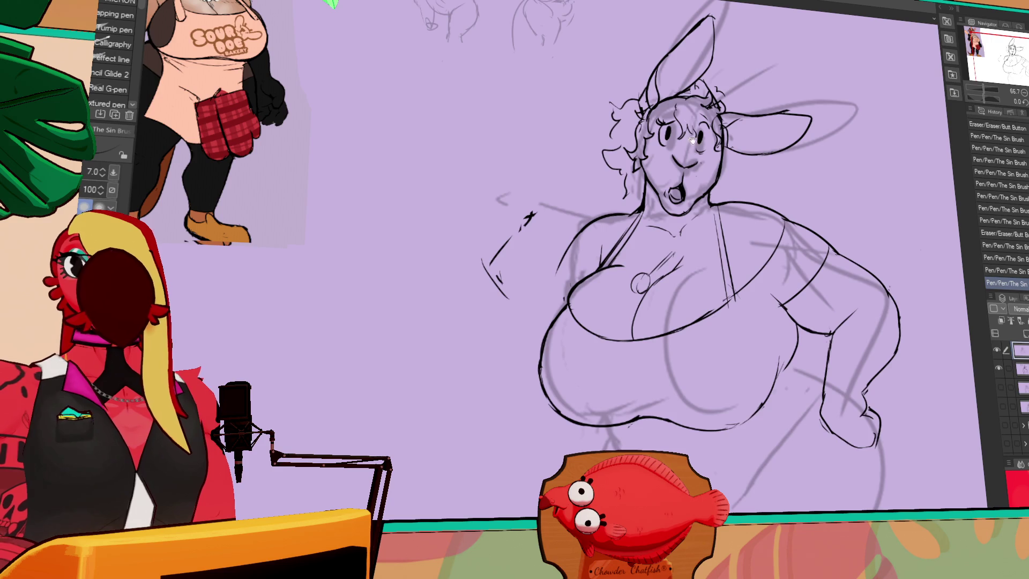
{"action": "left_click_drag", "start_coordinate": [688, 119], "coordinate": [669, 125]}
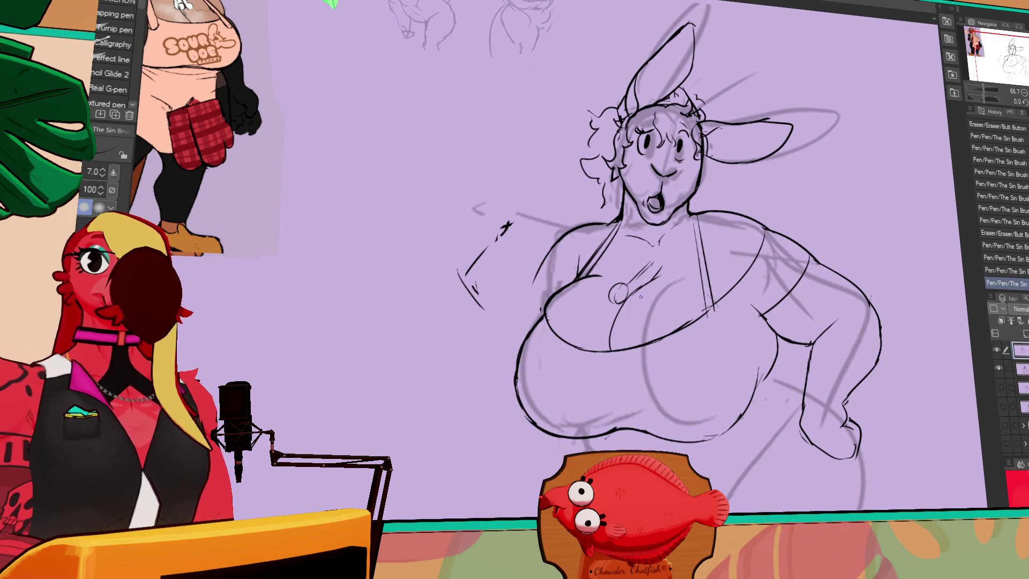
Step: Correct a small section of the lineart by erasing it and redrawing the line
{"action": "left_click_drag", "start_coordinate": [640, 295], "coordinate": [642, 282]}
{"action": "key", "text": "e"}
{"action": "left_click_drag", "start_coordinate": [726, 284], "coordinate": [713, 306]}
{"action": "key", "text": "p"}
{"action": "scroll", "coordinate": [697, 252], "scroll_direction": "up", "scroll_amount": 1}
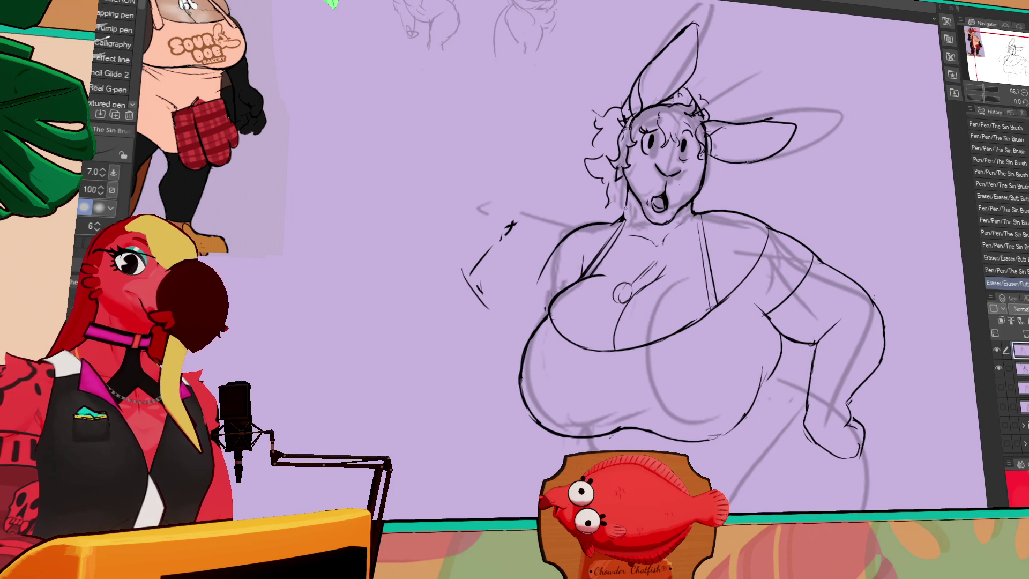
{"action": "left_click_drag", "start_coordinate": [785, 145], "coordinate": [784, 165]}
Step: Draw new curly hair strands on the head and a new arm line
{"action": "left_click_drag", "start_coordinate": [603, 196], "coordinate": [594, 217]}
{"action": "left_click_drag", "start_coordinate": [496, 256], "coordinate": [461, 298]}
{"action": "left_click_drag", "start_coordinate": [688, 192], "coordinate": [685, 190]}
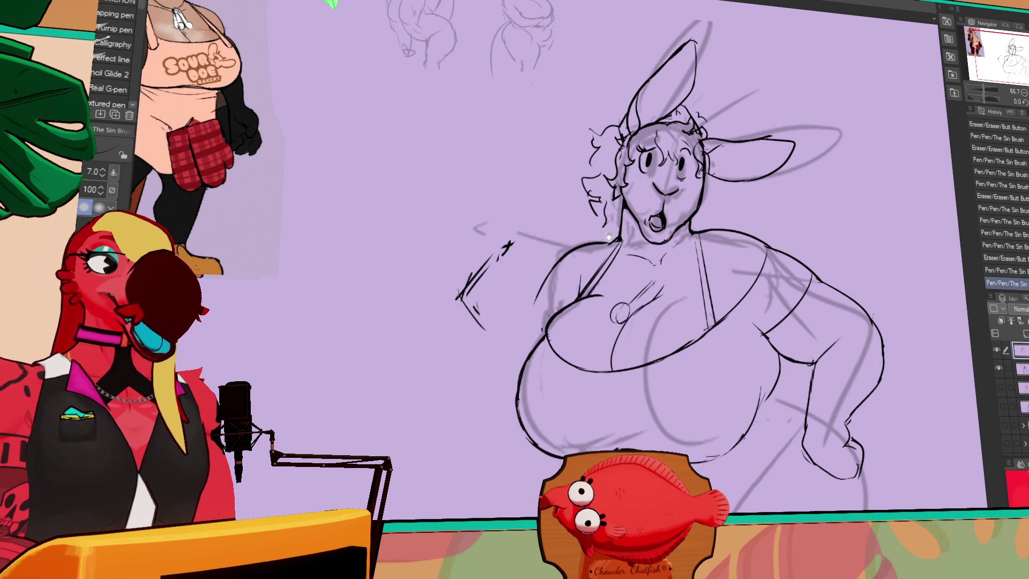
Step: Replace the old arm lines with redrawn arm and hand outlines
{"action": "left_click_drag", "start_coordinate": [618, 227], "coordinate": [691, 165]}
{"action": "mouse_move", "coordinate": [582, 185]}
{"action": "left_mouse_down"}
{"action": "mouse_move", "coordinate": [554, 215]}
{"action": "mouse_move", "coordinate": [569, 194]}
{"action": "mouse_move", "coordinate": [533, 216]}
{"action": "mouse_move", "coordinate": [562, 252]}
{"action": "mouse_move", "coordinate": [581, 214]}
{"action": "mouse_move", "coordinate": [592, 240]}
{"action": "mouse_move", "coordinate": [550, 244]}
{"action": "mouse_move", "coordinate": [592, 244]}
{"action": "mouse_move", "coordinate": [584, 241]}
{"action": "left_mouse_up"}
{"action": "key", "text": "p"}
{"action": "left_click_drag", "start_coordinate": [572, 184], "coordinate": [594, 237]}
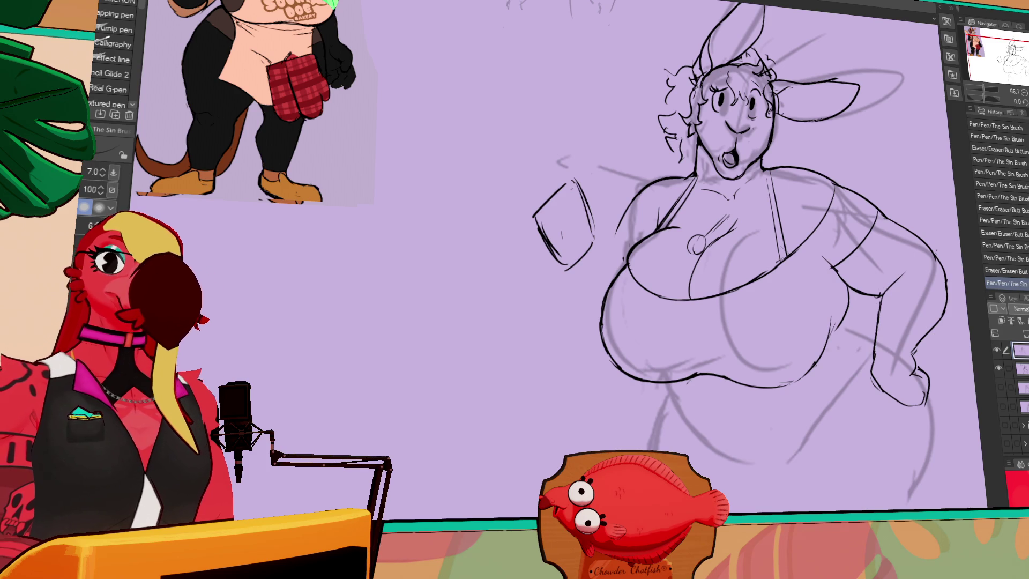
{"action": "left_click_drag", "start_coordinate": [836, 222], "coordinate": [750, 229]}
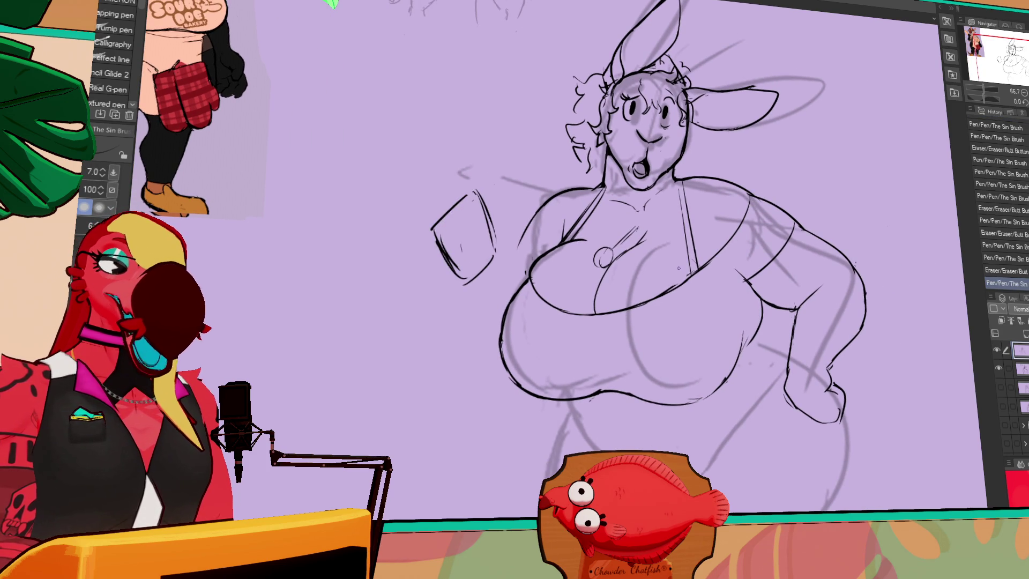
{"action": "left_click_drag", "start_coordinate": [702, 250], "coordinate": [731, 253]}
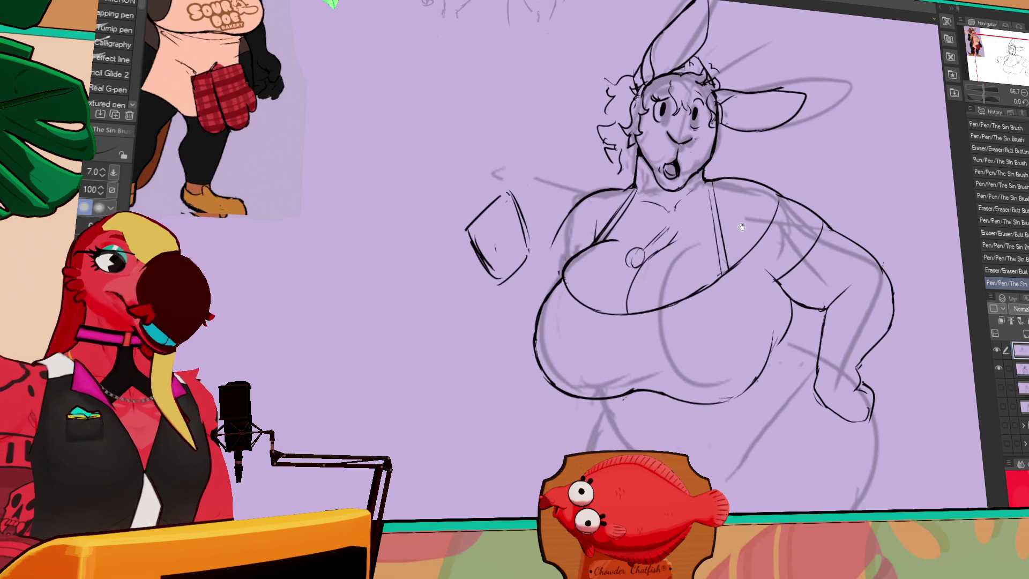
Step: Touch up the left breast outline, undoing the last pen stroke
{"action": "key", "text": "e"}
{"action": "mouse_move", "coordinate": [572, 290]}
{"action": "left_mouse_down"}
{"action": "mouse_move", "coordinate": [596, 287]}
{"action": "mouse_move", "coordinate": [571, 301]}
{"action": "mouse_move", "coordinate": [593, 310]}
{"action": "left_mouse_up"}
{"action": "key", "text": "p"}
{"action": "key", "text": "ctrl+z"}
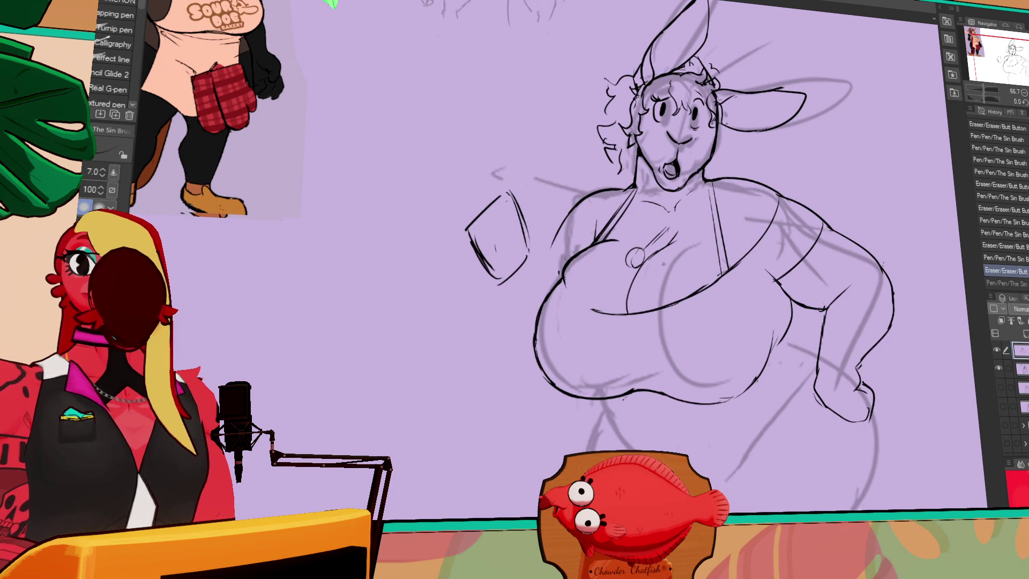
{"action": "mouse_move", "coordinate": [748, 201]}
{"action": "left_mouse_down"}
{"action": "mouse_move", "coordinate": [749, 257]}
{"action": "mouse_move", "coordinate": [786, 273]}
{"action": "left_mouse_up"}
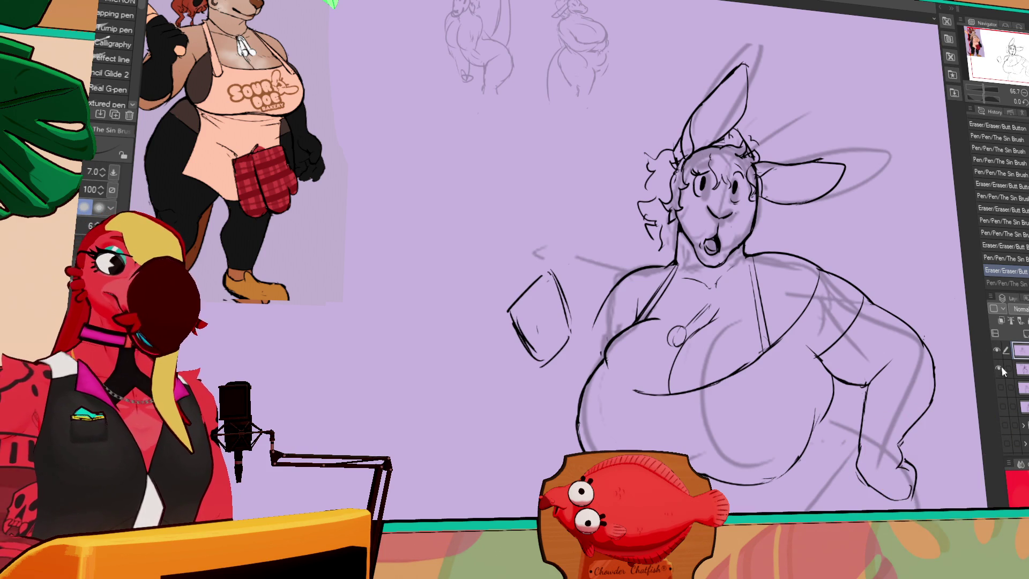
Step: Hide the first figure's lineart and rough sketch, and show the alternate figure sketches to compare
{"action": "left_click", "coordinate": [998, 367]}
{"action": "left_click", "coordinate": [996, 349]}
{"action": "left_click", "coordinate": [1001, 387]}
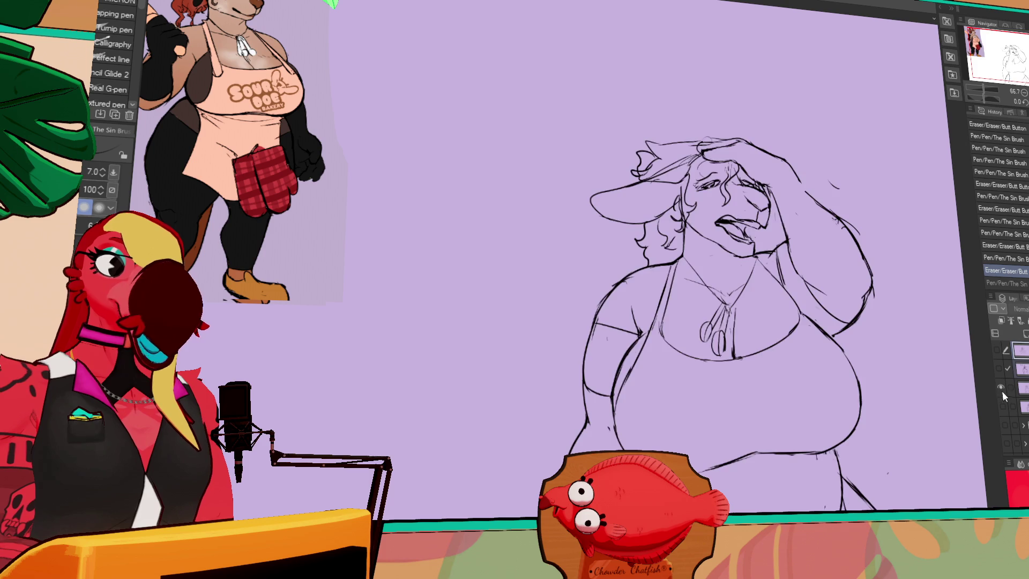
{"action": "left_click", "coordinate": [1003, 405]}
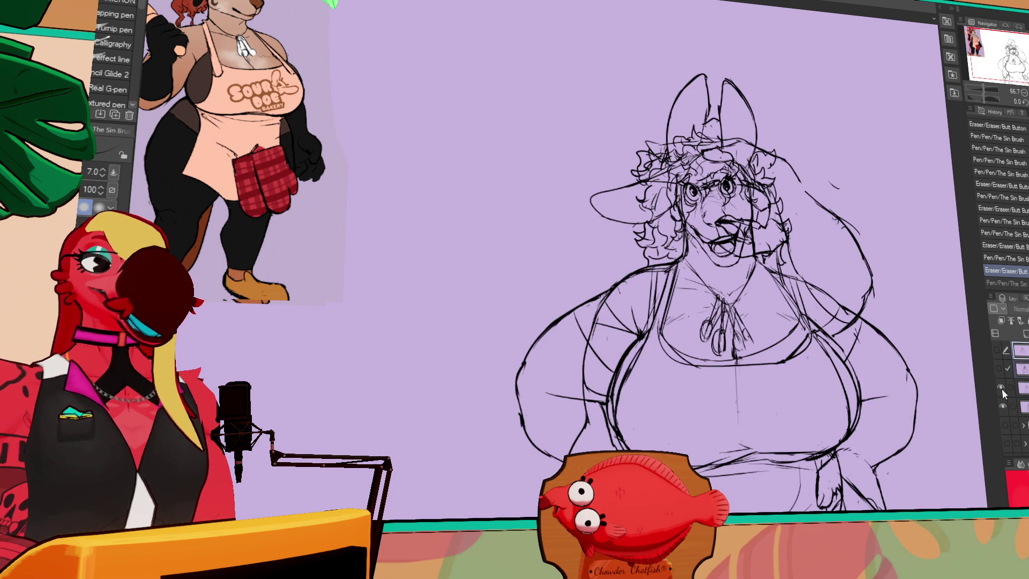
{"action": "left_click", "coordinate": [1001, 387]}
{"action": "mouse_move", "coordinate": [946, 406]}
{"action": "left_mouse_down"}
{"action": "mouse_move", "coordinate": [907, 385]}
{"action": "mouse_move", "coordinate": [934, 385]}
{"action": "left_mouse_up"}
{"action": "left_click_drag", "start_coordinate": [1012, 396], "coordinate": [980, 371]}
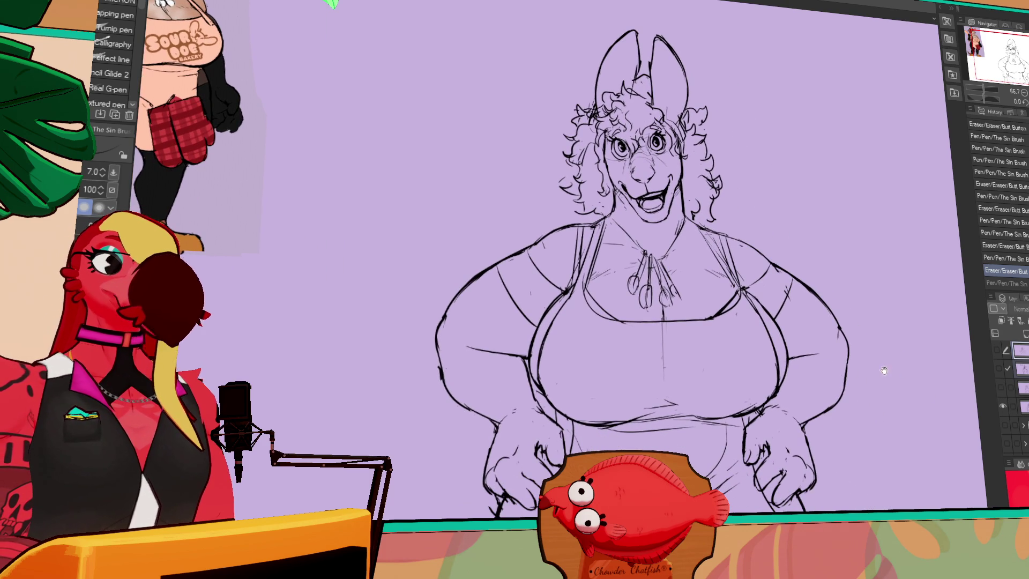
Step: Compare the smiling hands-on-hips and hand-on-forehead figure sketches one at a time
{"action": "left_click", "coordinate": [1001, 388]}
{"action": "left_click", "coordinate": [1002, 404]}
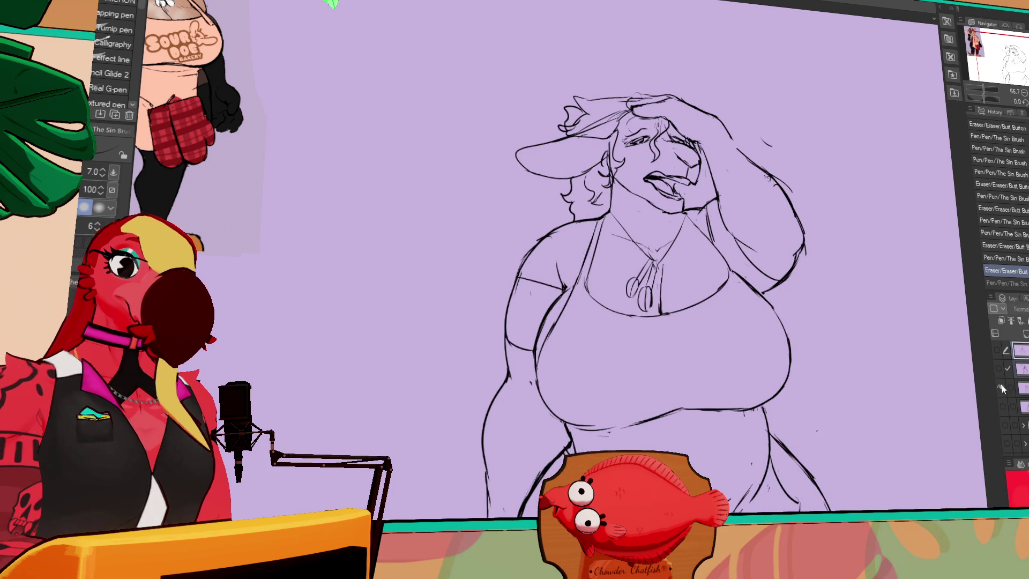
{"action": "left_click", "coordinate": [997, 350]}
{"action": "left_click", "coordinate": [1001, 387]}
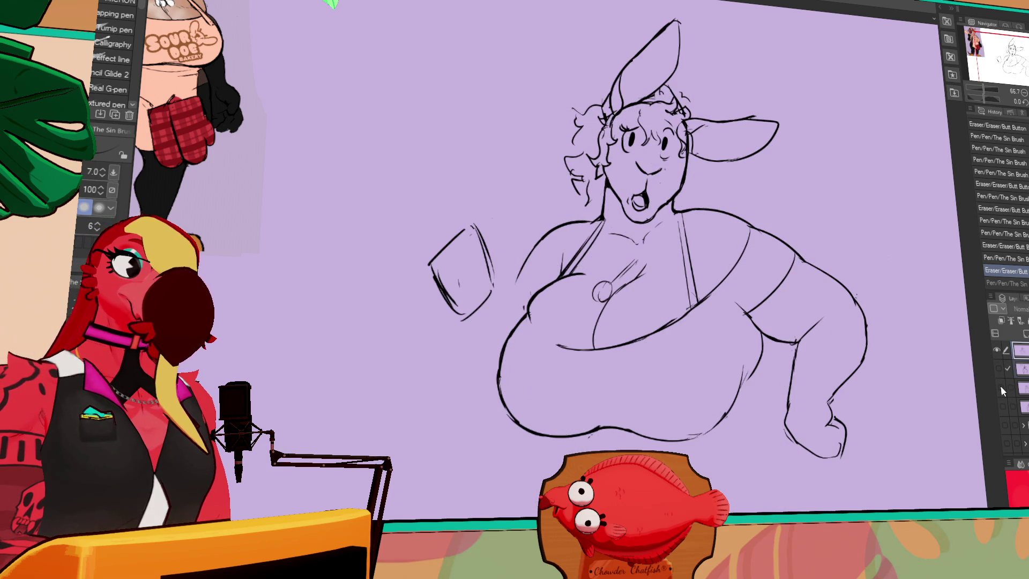
{"action": "left_click", "coordinate": [1000, 386]}
{"action": "left_click", "coordinate": [995, 350]}
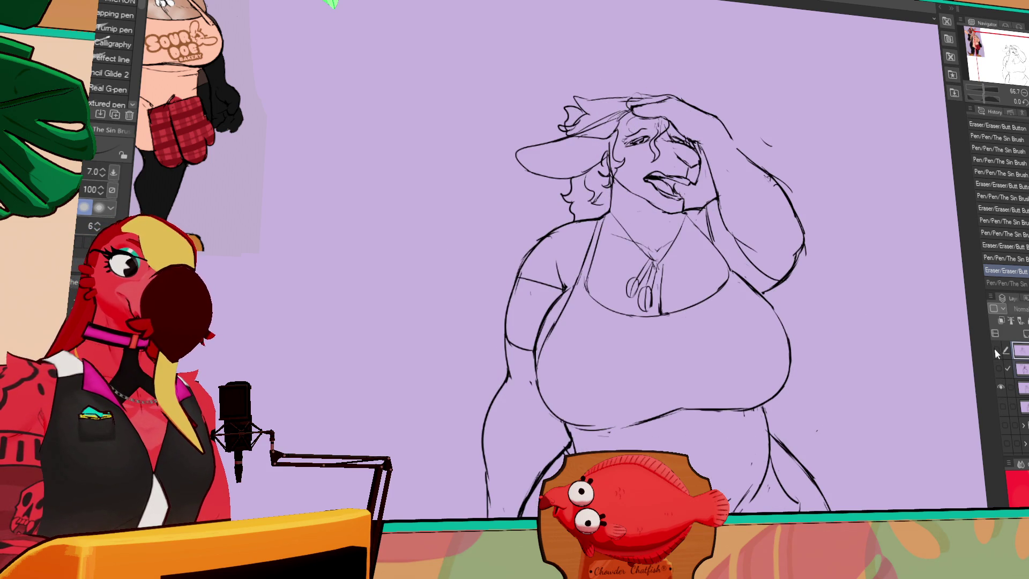
{"action": "left_click", "coordinate": [1001, 387]}
{"action": "left_click", "coordinate": [1003, 406]}
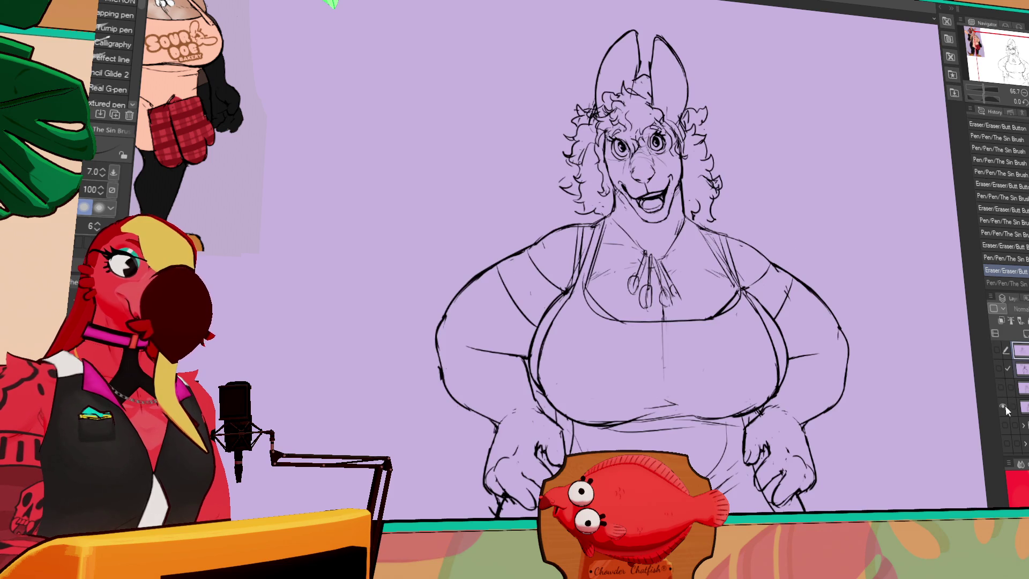
Step: Leave only the first figure's lineart visible, with the rough sketch hidden
{"action": "left_click", "coordinate": [997, 351]}
{"action": "left_click", "coordinate": [996, 351]}
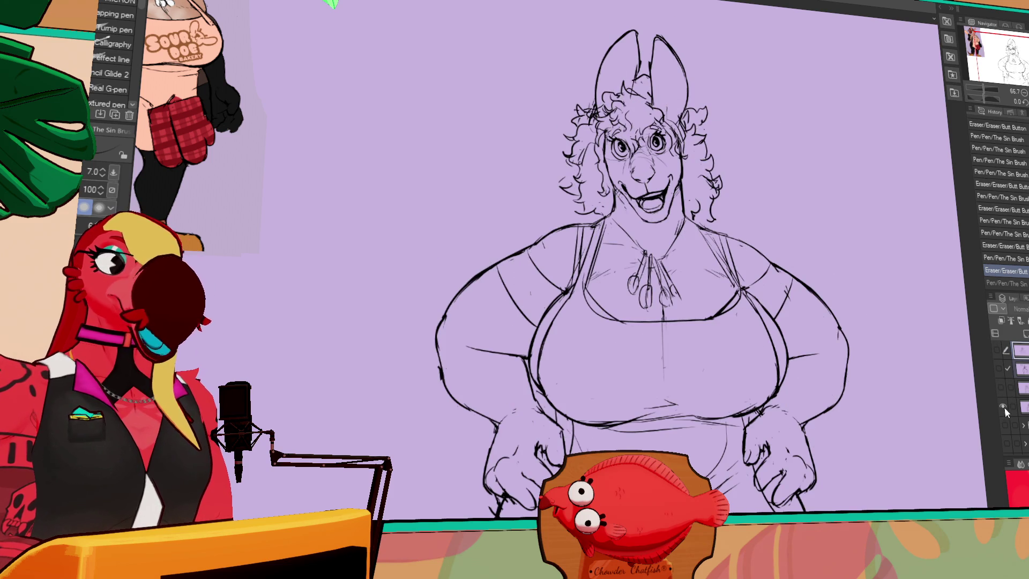
{"action": "left_click", "coordinate": [1003, 407]}
{"action": "left_click", "coordinate": [996, 350]}
{"action": "left_click", "coordinate": [1003, 406]}
{"action": "left_click", "coordinate": [1003, 406]}
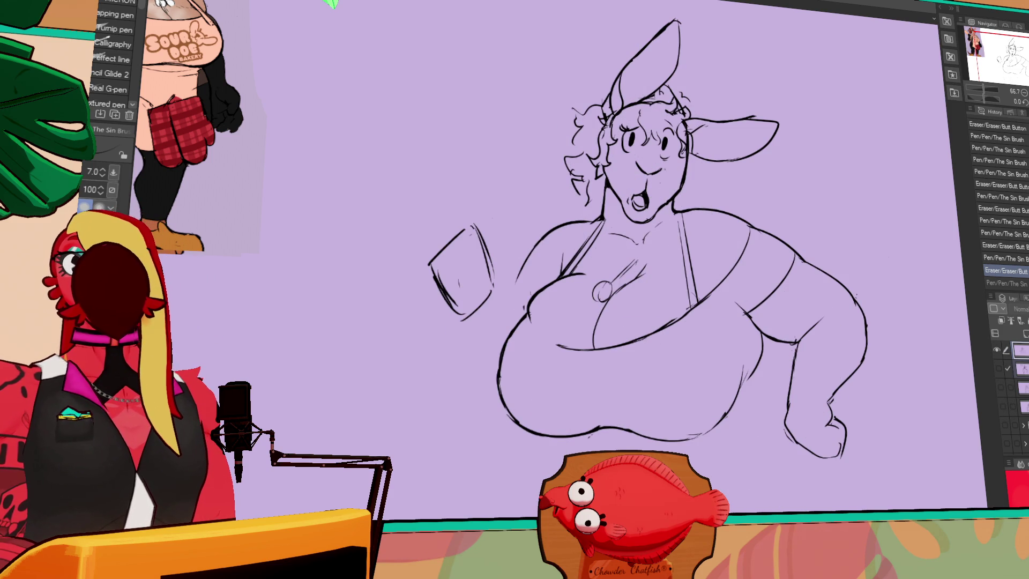
Step: Scale the whole lineart layer down from its top-left corner with Free Transform
{"action": "key", "text": "ctrl+a"}
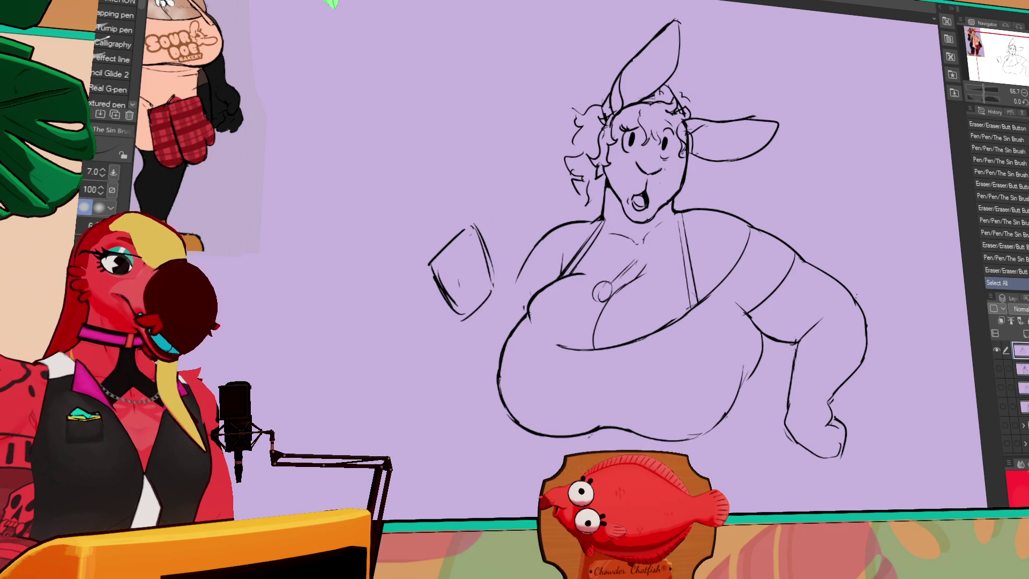
{"action": "key", "text": "ctrl+t"}
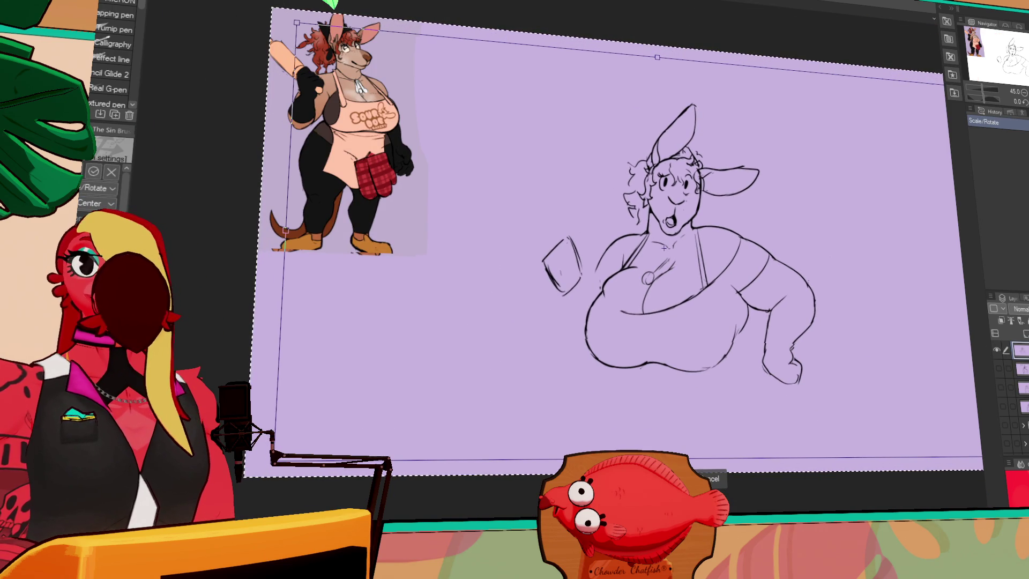
{"action": "left_click_drag", "start_coordinate": [272, 8], "coordinate": [296, 23]}
{"action": "key", "text": "Return"}
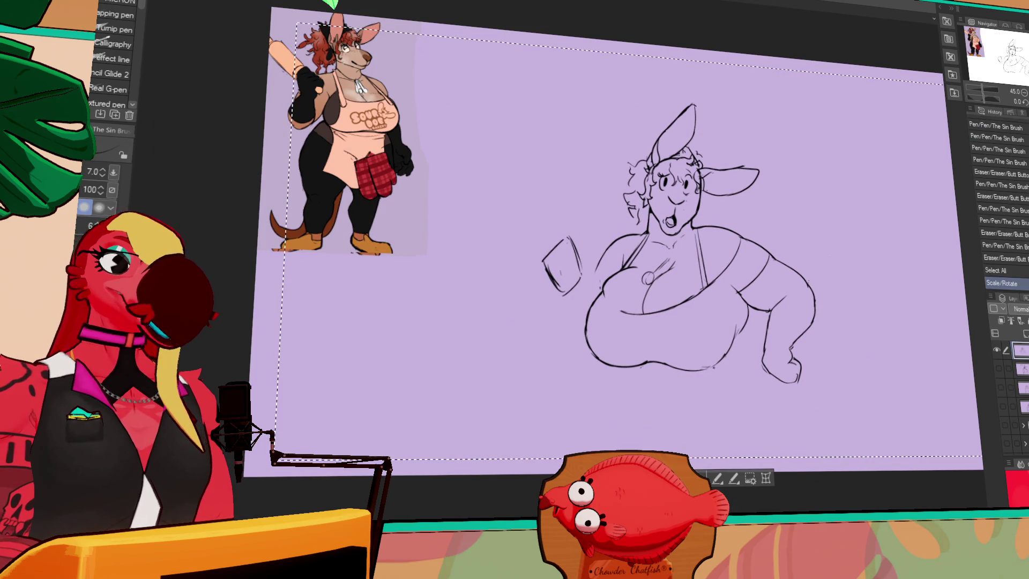
{"action": "key", "text": "ctrl+d"}
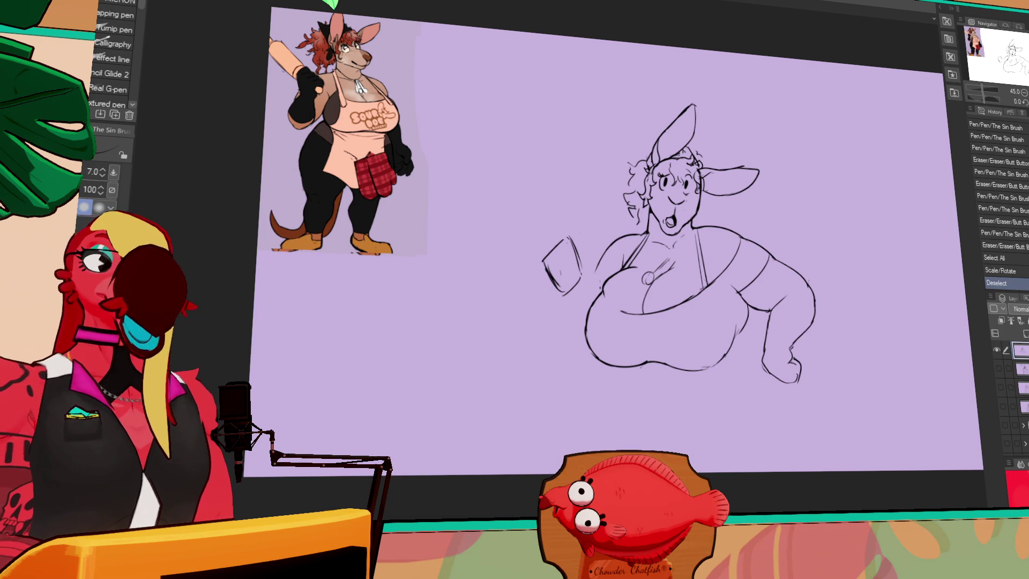
Step: Zoom in, show another figure's sketch underneath, and shift the lineart slightly up and right
{"action": "key", "text": "ctrl+plus"}
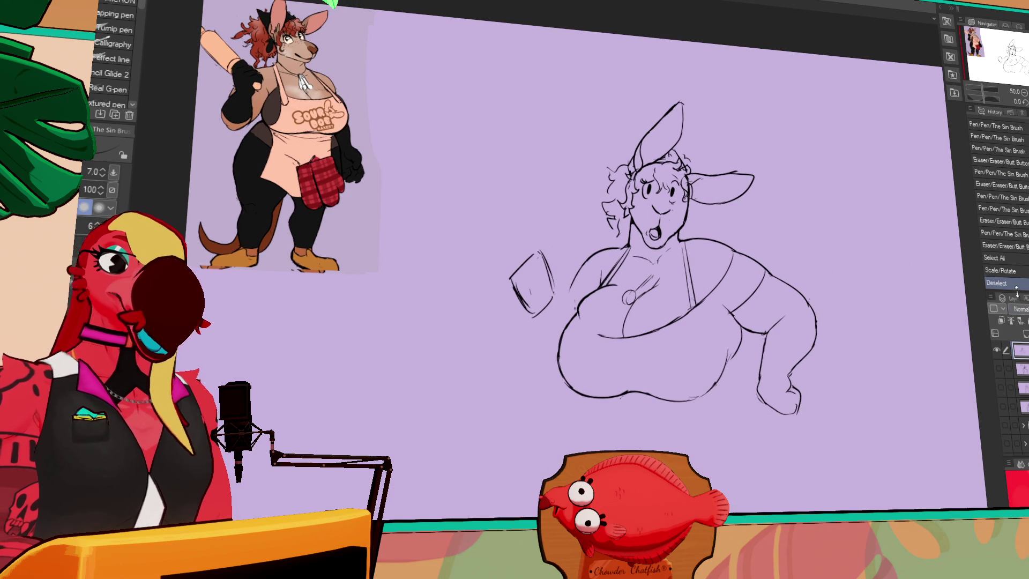
{"action": "key", "text": "ctrl+plus"}
{"action": "left_click", "coordinate": [997, 350]}
{"action": "left_click", "coordinate": [996, 350]}
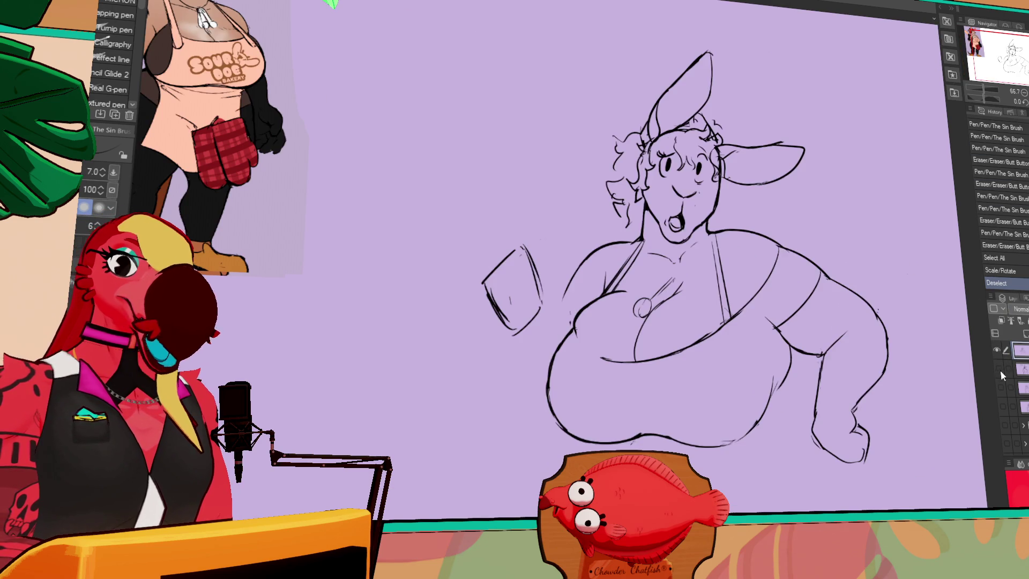
{"action": "left_click", "coordinate": [999, 370]}
{"action": "left_click", "coordinate": [999, 370]}
{"action": "left_click", "coordinate": [1000, 387]}
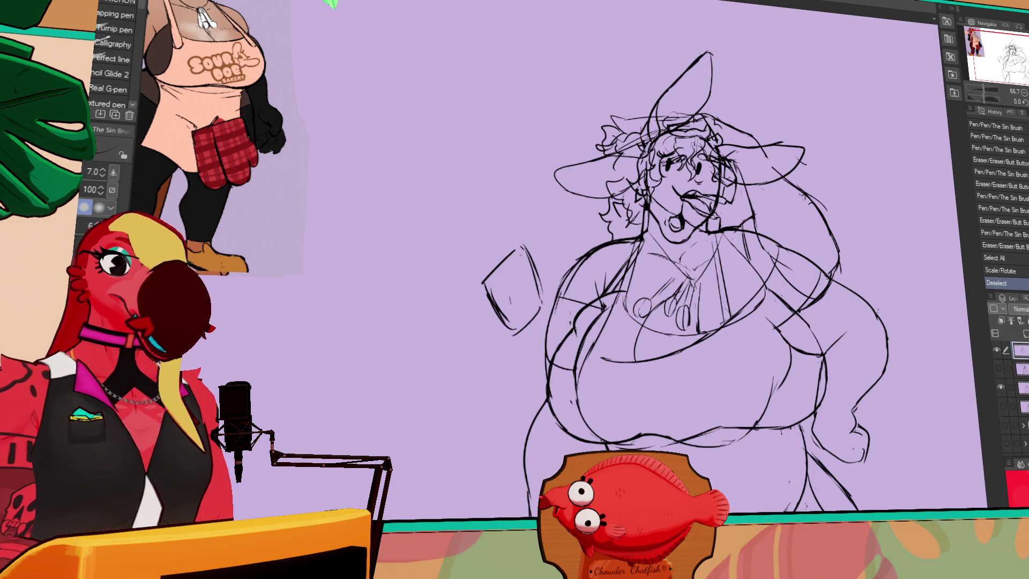
{"action": "key", "text": "k"}
{"action": "left_click_drag", "start_coordinate": [918, 395], "coordinate": [939, 384]}
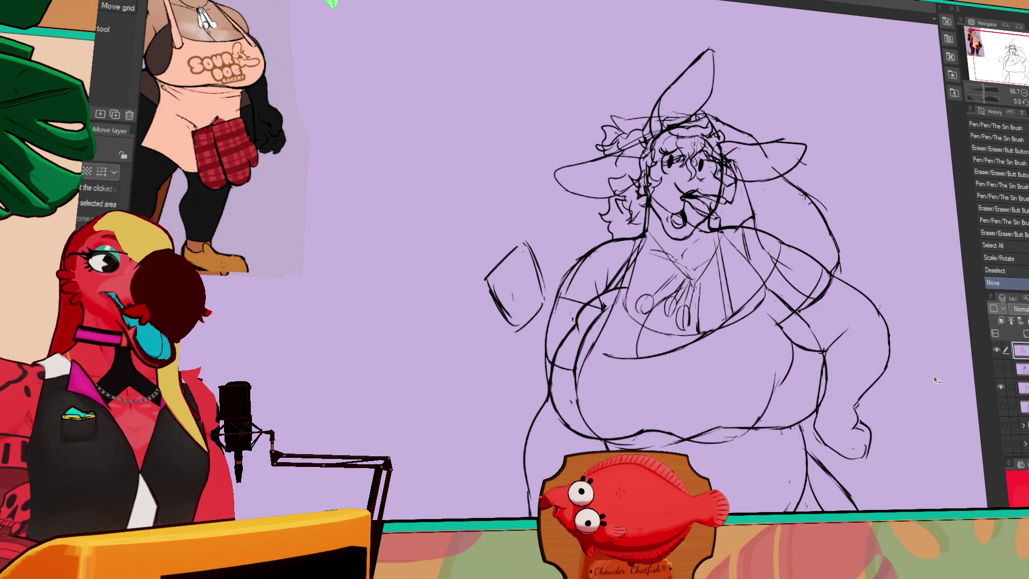
Step: Hide the rough sketch, erase part of the chest outline, and draw the apron strap lines
{"action": "left_click", "coordinate": [1000, 387]}
{"action": "key", "text": "e"}
{"action": "mouse_move", "coordinate": [589, 305]}
{"action": "left_mouse_down"}
{"action": "mouse_move", "coordinate": [673, 269]}
{"action": "mouse_move", "coordinate": [634, 282]}
{"action": "left_mouse_up"}
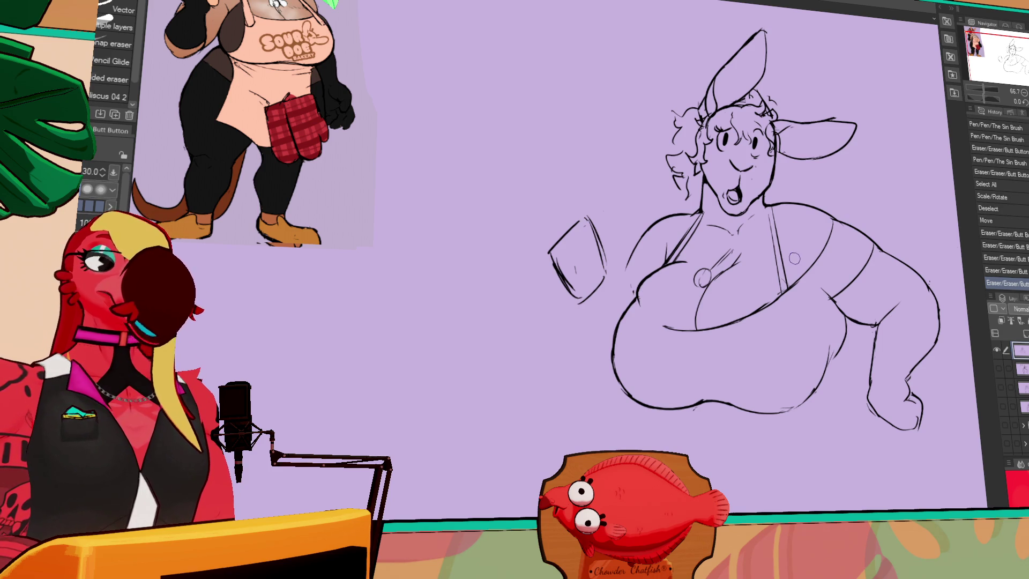
{"action": "left_click_drag", "start_coordinate": [786, 233], "coordinate": [782, 263]}
{"action": "key", "text": "p"}
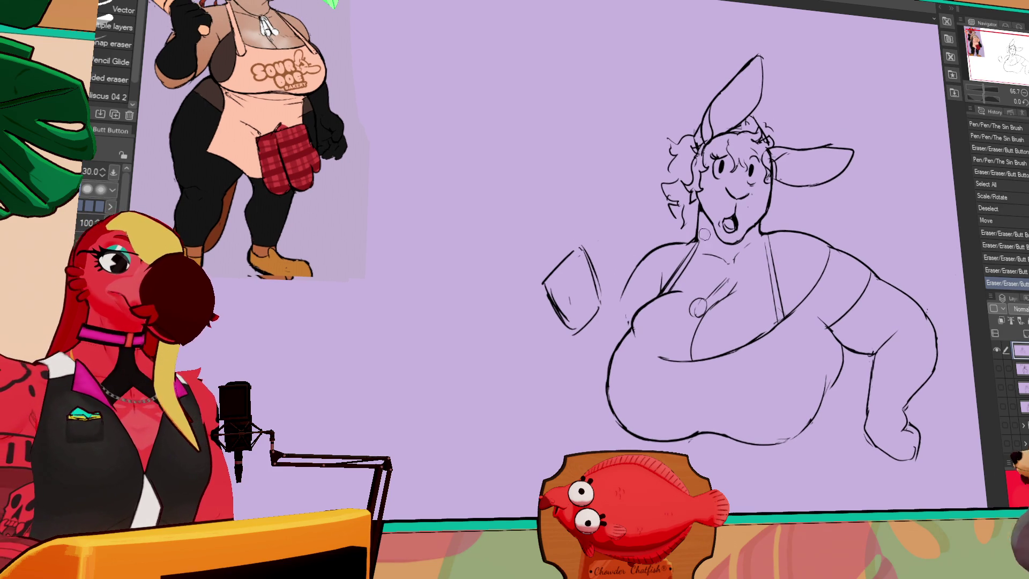
{"action": "left_click_drag", "start_coordinate": [693, 240], "coordinate": [665, 292]}
{"action": "left_click_drag", "start_coordinate": [690, 239], "coordinate": [665, 294]}
{"action": "mouse_move", "coordinate": [793, 251]}
{"action": "left_mouse_down"}
{"action": "mouse_move", "coordinate": [799, 288]}
{"action": "mouse_move", "coordinate": [784, 309]}
{"action": "left_mouse_up"}
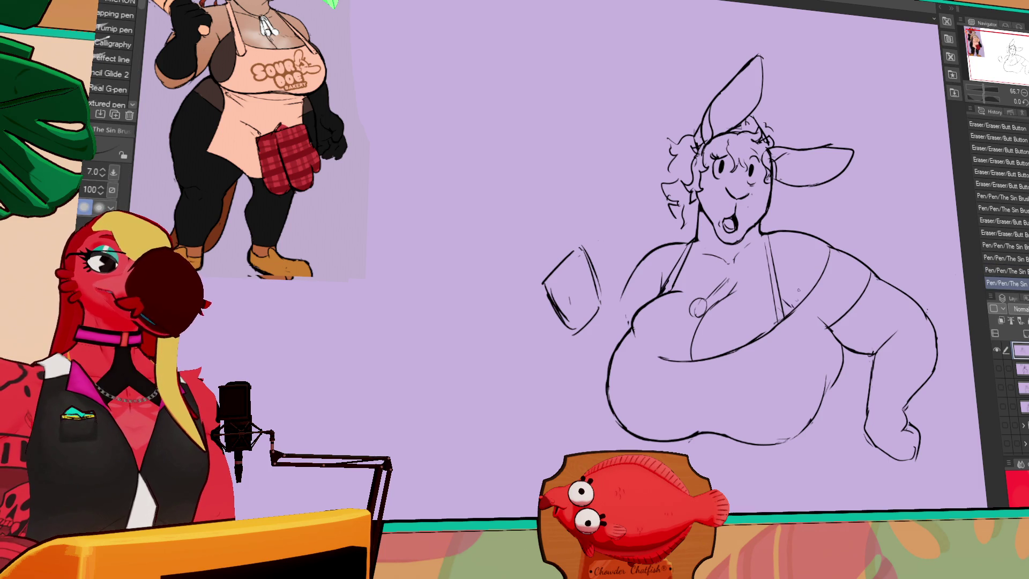
Step: Touch up the face around the mouth and right ear, and add curls to the hair
{"action": "left_click_drag", "start_coordinate": [745, 229], "coordinate": [754, 251]}
{"action": "left_click_drag", "start_coordinate": [751, 254], "coordinate": [756, 252]}
{"action": "mouse_move", "coordinate": [780, 194]}
{"action": "left_mouse_down"}
{"action": "mouse_move", "coordinate": [767, 178]}
{"action": "mouse_move", "coordinate": [774, 188]}
{"action": "left_mouse_up"}
{"action": "left_click_drag", "start_coordinate": [697, 167], "coordinate": [683, 152]}
{"action": "left_click_drag", "start_coordinate": [691, 159], "coordinate": [683, 151]}
{"action": "mouse_move", "coordinate": [832, 196]}
{"action": "left_mouse_down"}
{"action": "mouse_move", "coordinate": [813, 155]}
{"action": "mouse_move", "coordinate": [805, 97]}
{"action": "mouse_move", "coordinate": [757, 115]}
{"action": "left_mouse_up"}
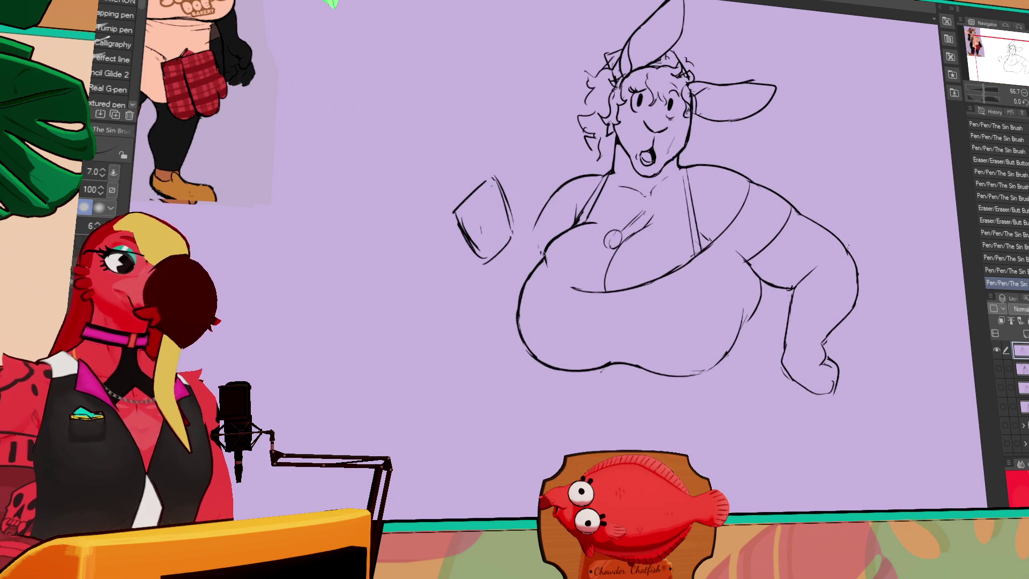
{"action": "key", "text": "ctrl+z"}
Step: Erase part of the chest line and redraw the lower chest line, comparing with undo/redo
{"action": "key", "text": "e"}
{"action": "left_click_drag", "start_coordinate": [631, 242], "coordinate": [614, 266]}
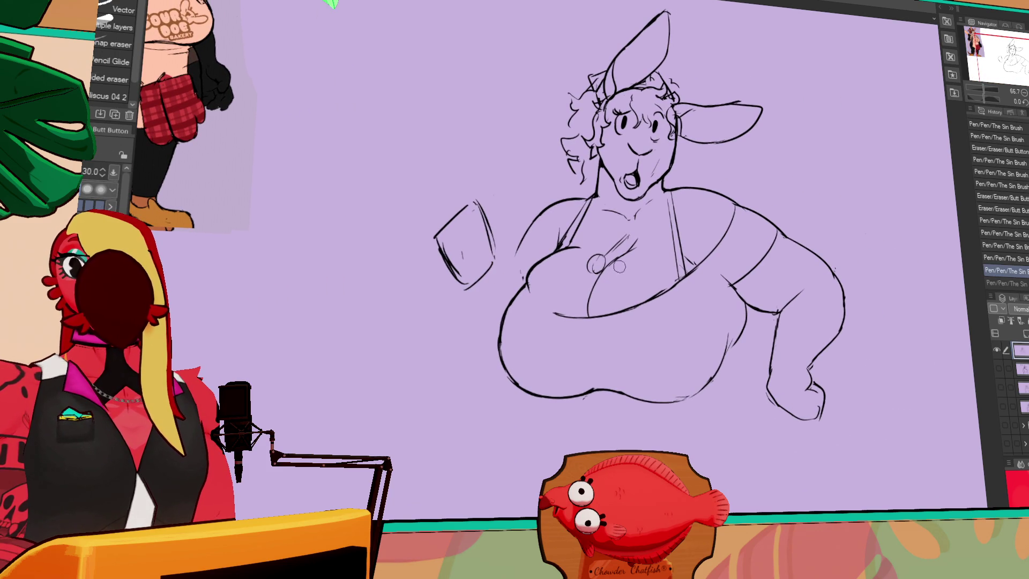
{"action": "mouse_move", "coordinate": [536, 279]}
{"action": "left_mouse_down"}
{"action": "mouse_move", "coordinate": [546, 300]}
{"action": "mouse_move", "coordinate": [589, 313]}
{"action": "left_mouse_up"}
{"action": "key", "text": "p"}
{"action": "left_click_drag", "start_coordinate": [543, 310], "coordinate": [585, 318]}
{"action": "key", "text": "ctrl+z"}
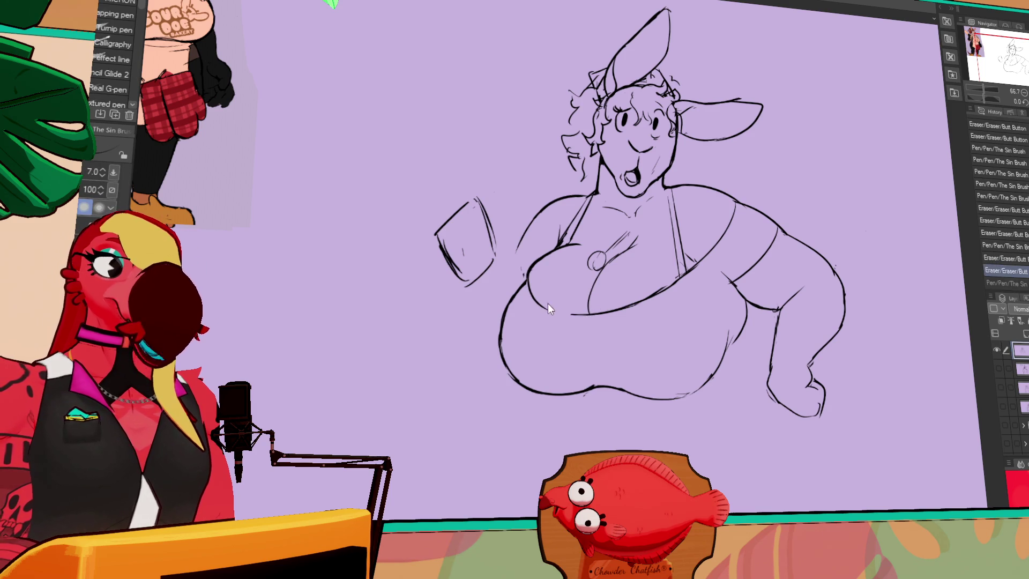
{"action": "key", "text": "ctrl+y"}
{"action": "key", "text": "ctrl+z"}
{"action": "key", "text": "ctrl+y"}
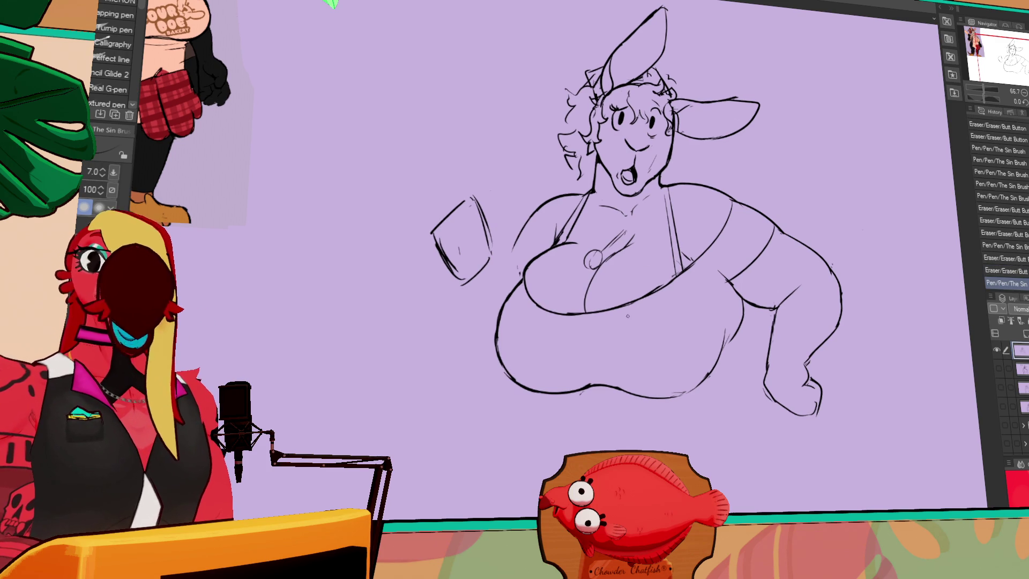
Step: Erase the line under the chest and redraw it, discarding the earlier attempt
{"action": "key", "text": "e"}
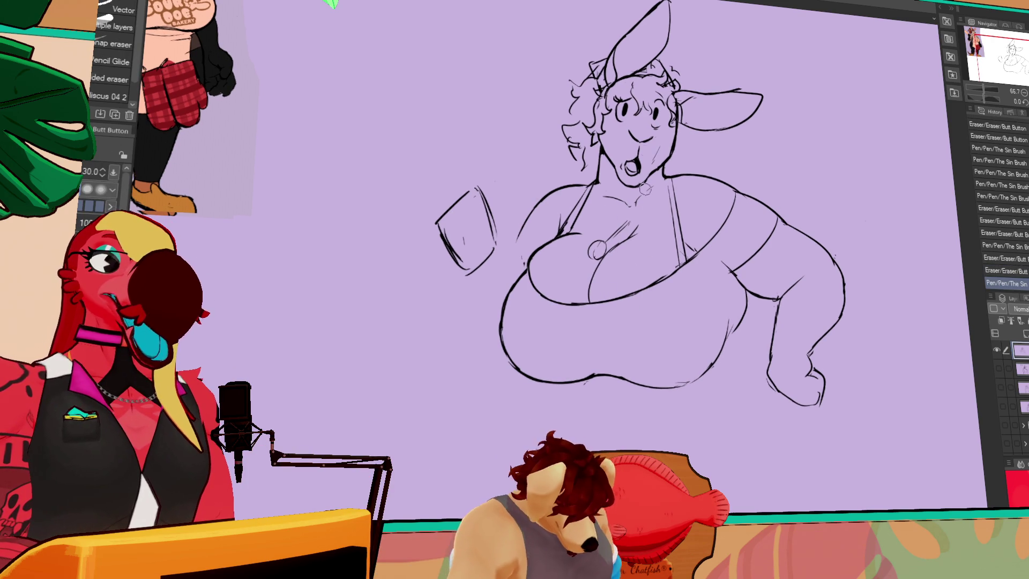
{"action": "left_click", "coordinate": [647, 279]}
{"action": "left_click_drag", "start_coordinate": [592, 301], "coordinate": [651, 285]}
{"action": "key", "text": "p"}
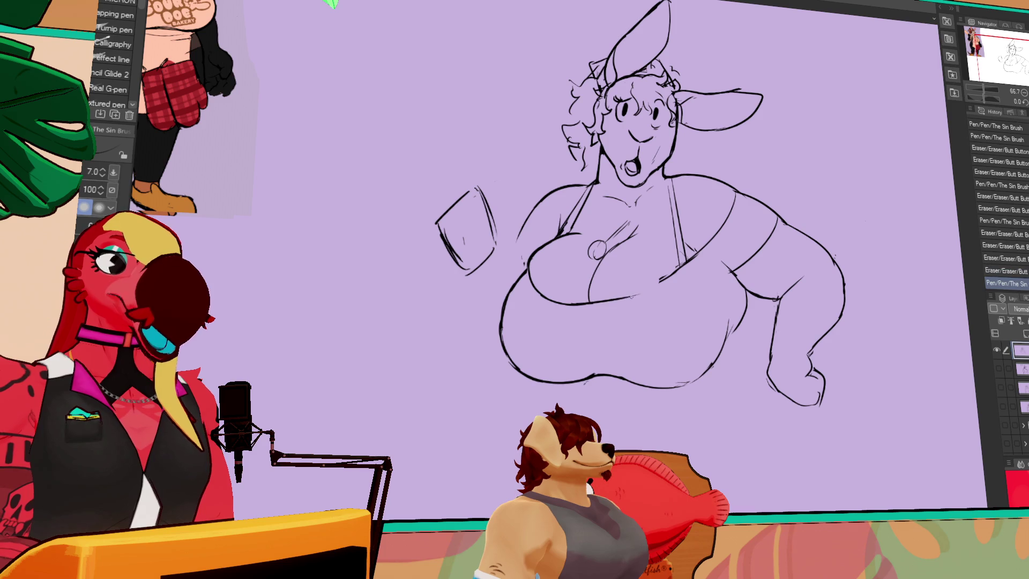
{"action": "mouse_move", "coordinate": [565, 307]}
{"action": "left_mouse_down"}
{"action": "mouse_move", "coordinate": [636, 302]}
{"action": "mouse_move", "coordinate": [661, 284]}
{"action": "left_mouse_up"}
{"action": "key", "text": "ctrl+z"}
{"action": "key", "text": "ctrl+z"}
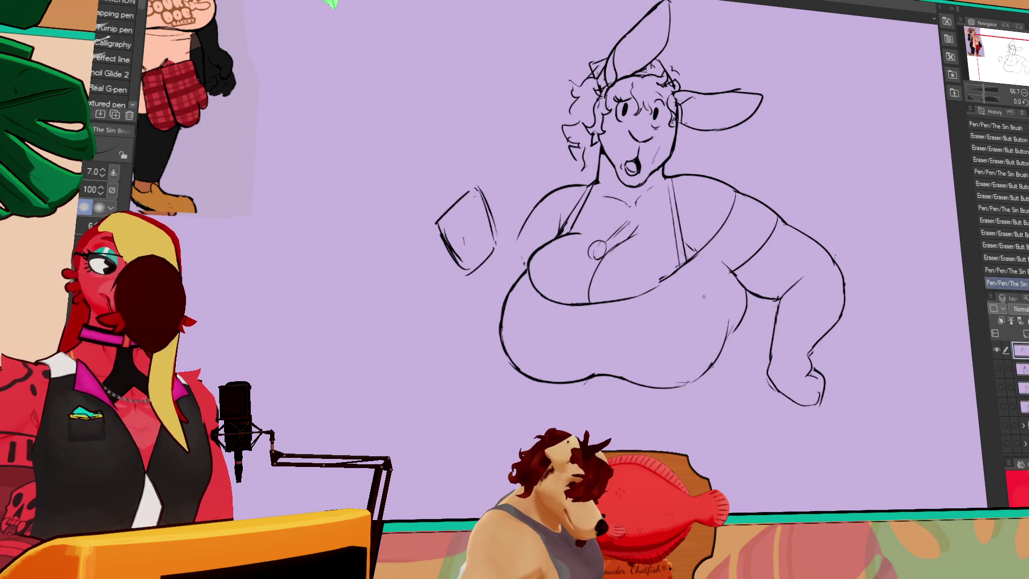
{"action": "left_click_drag", "start_coordinate": [774, 196], "coordinate": [791, 184]}
Step: Clean a small mark and add small detail strokes to the chest
{"action": "key", "text": "e"}
{"action": "left_click", "coordinate": [679, 262]}
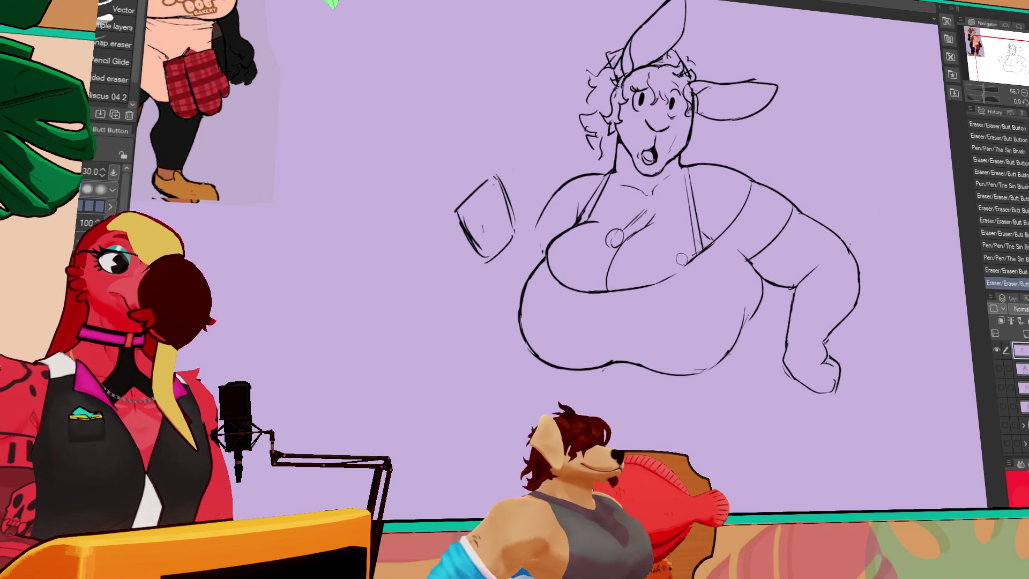
{"action": "key", "text": "p"}
{"action": "mouse_move", "coordinate": [665, 274]}
{"action": "left_mouse_down"}
{"action": "mouse_move", "coordinate": [691, 256]}
{"action": "mouse_move", "coordinate": [688, 292]}
{"action": "left_mouse_up"}
{"action": "key", "text": "e"}
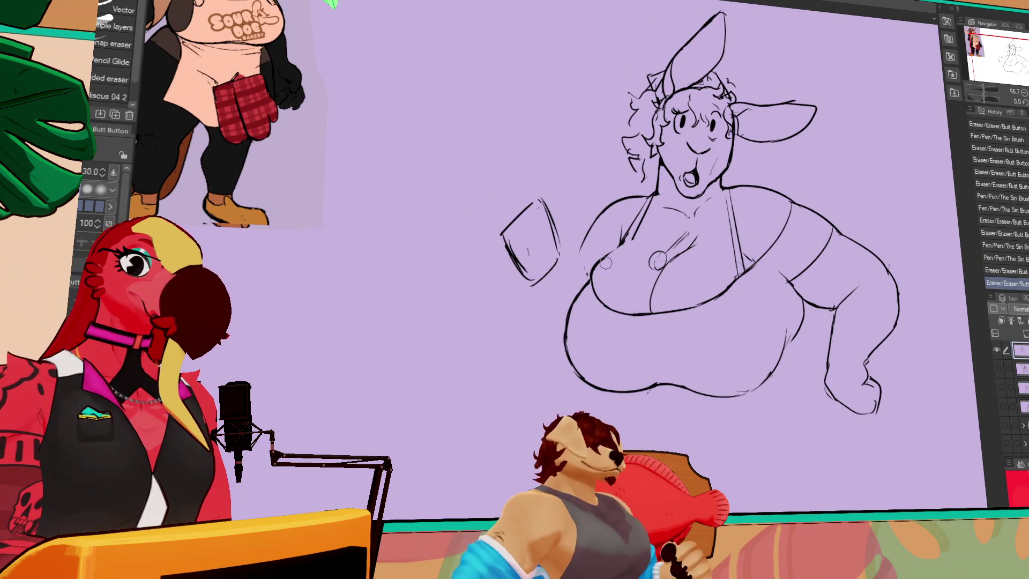
{"action": "key", "text": "p"}
{"action": "left_click", "coordinate": [605, 262]}
{"action": "left_click_drag", "start_coordinate": [624, 280], "coordinate": [613, 290]}
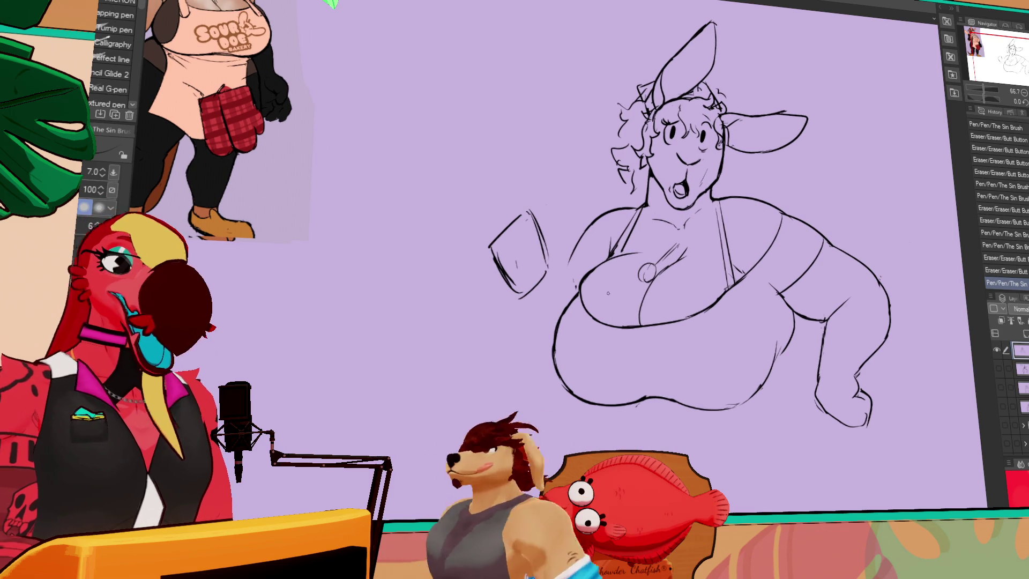
{"action": "left_click_drag", "start_coordinate": [800, 185], "coordinate": [796, 190]}
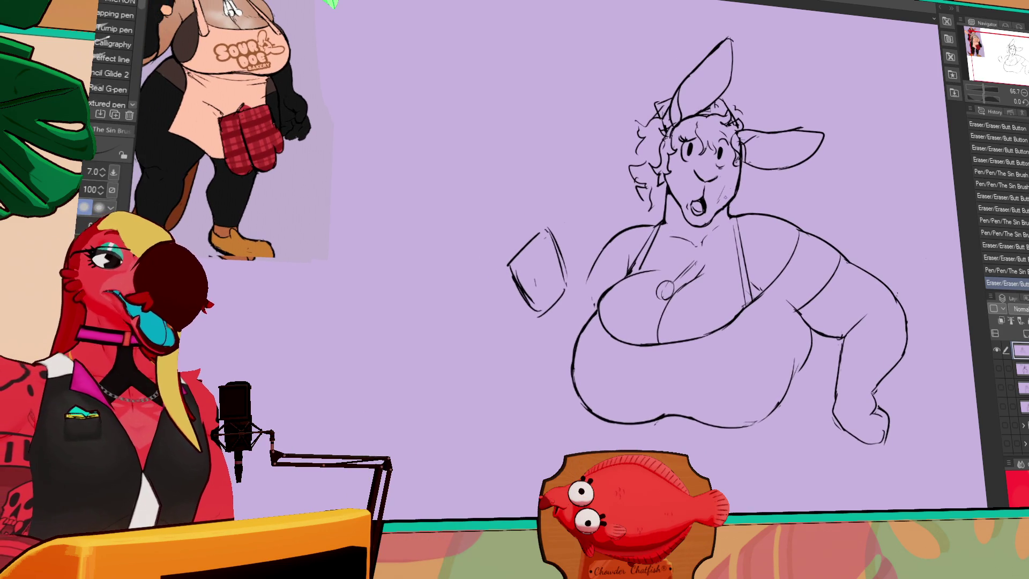
Step: Add a short pen stroke at the nose, then pan to the baker reference art and back
{"action": "key", "text": "m"}
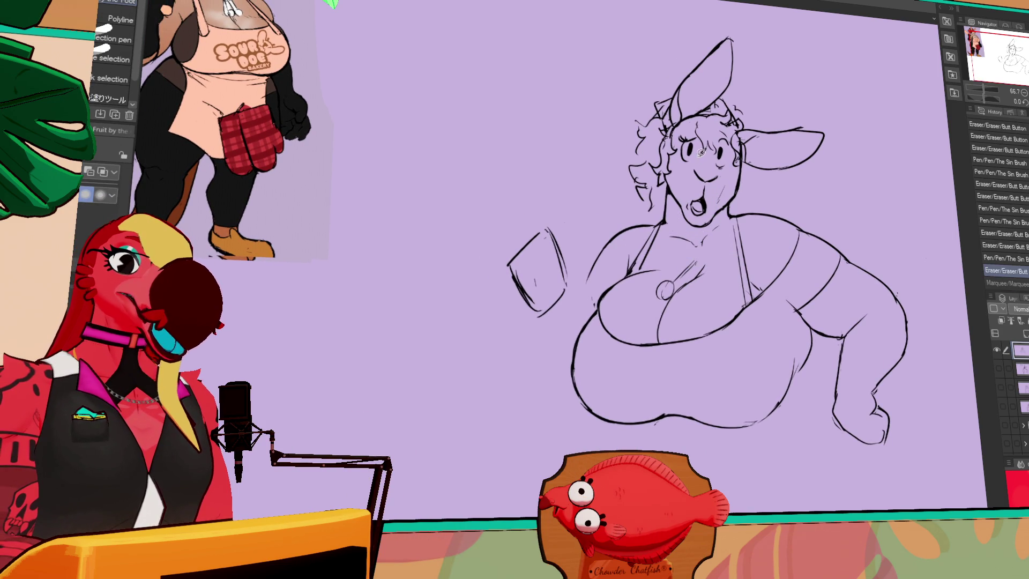
{"action": "key", "text": "p"}
{"action": "left_click_drag", "start_coordinate": [692, 160], "coordinate": [696, 163]}
{"action": "mouse_move", "coordinate": [473, 77]}
{"action": "left_mouse_down"}
{"action": "mouse_move", "coordinate": [488, 148]}
{"action": "mouse_move", "coordinate": [739, 225]}
{"action": "mouse_move", "coordinate": [813, 221]}
{"action": "left_mouse_up"}
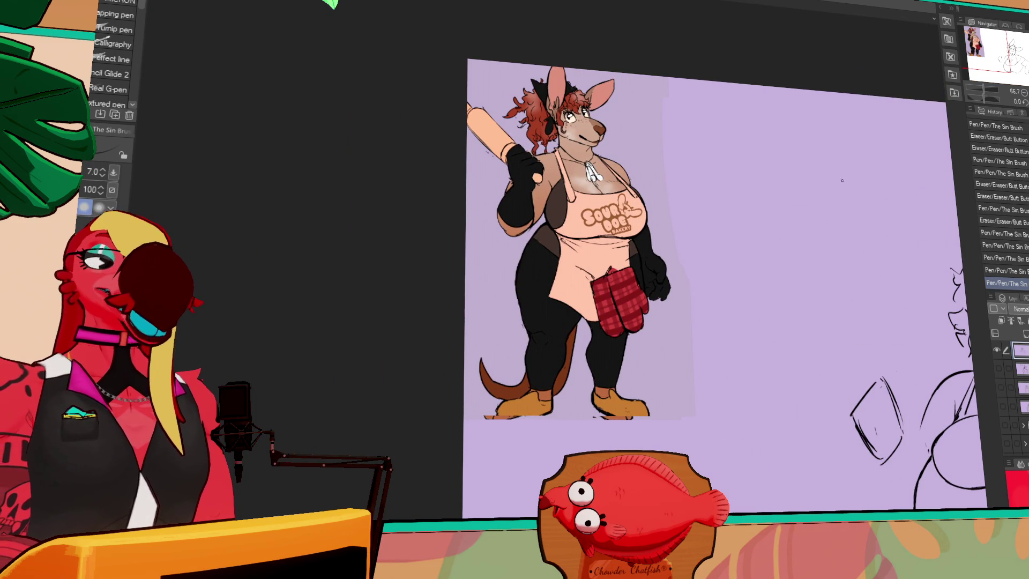
{"action": "left_click_drag", "start_coordinate": [836, 190], "coordinate": [643, 110]}
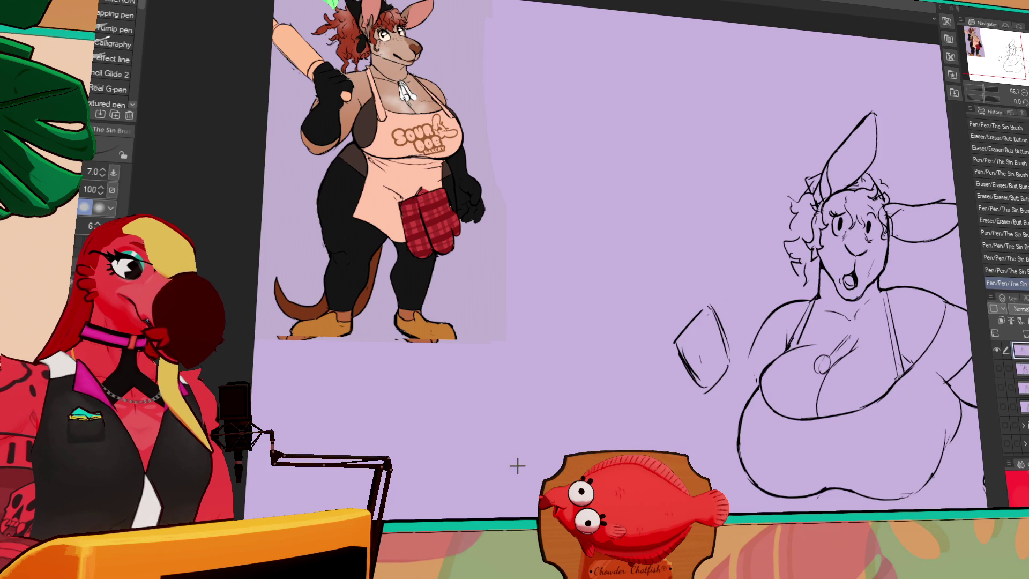
{"action": "key", "text": "ctrl+v"}
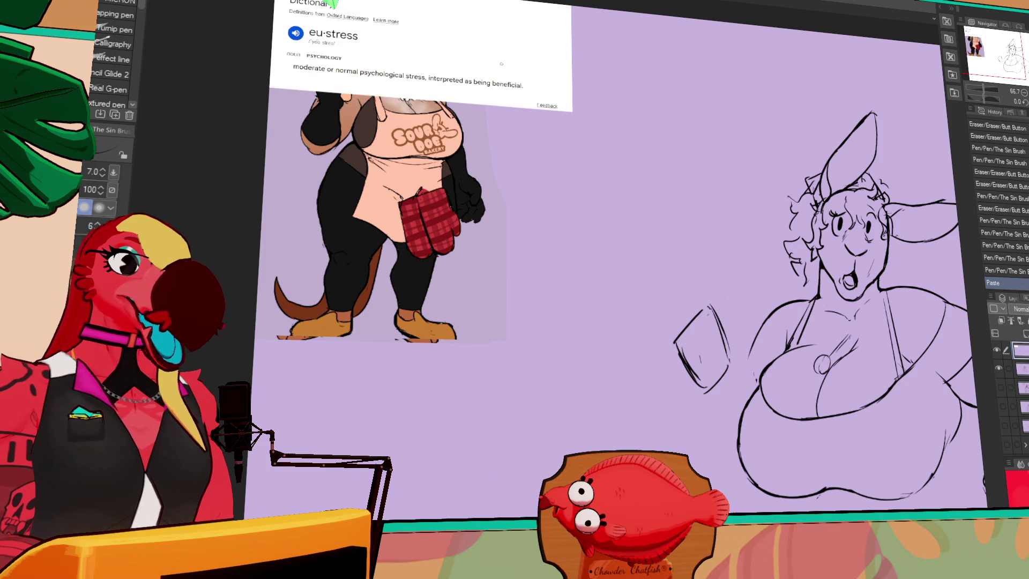
{"action": "left_click_drag", "start_coordinate": [650, 43], "coordinate": [650, 107]}
{"action": "scroll", "coordinate": [686, 221], "scroll_direction": "up", "scroll_amount": 5}
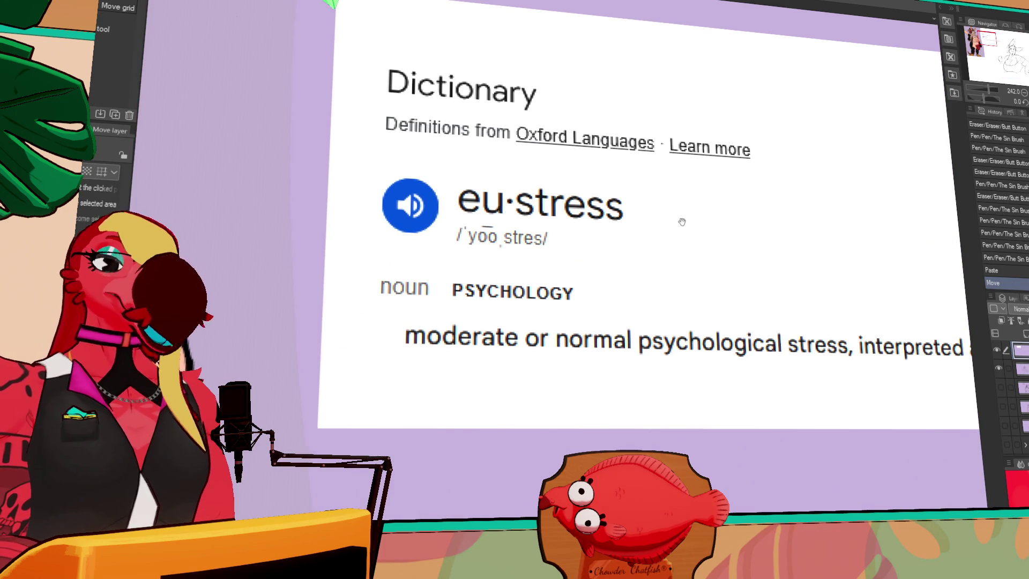
{"action": "left_click_drag", "start_coordinate": [689, 300], "coordinate": [532, 247]}
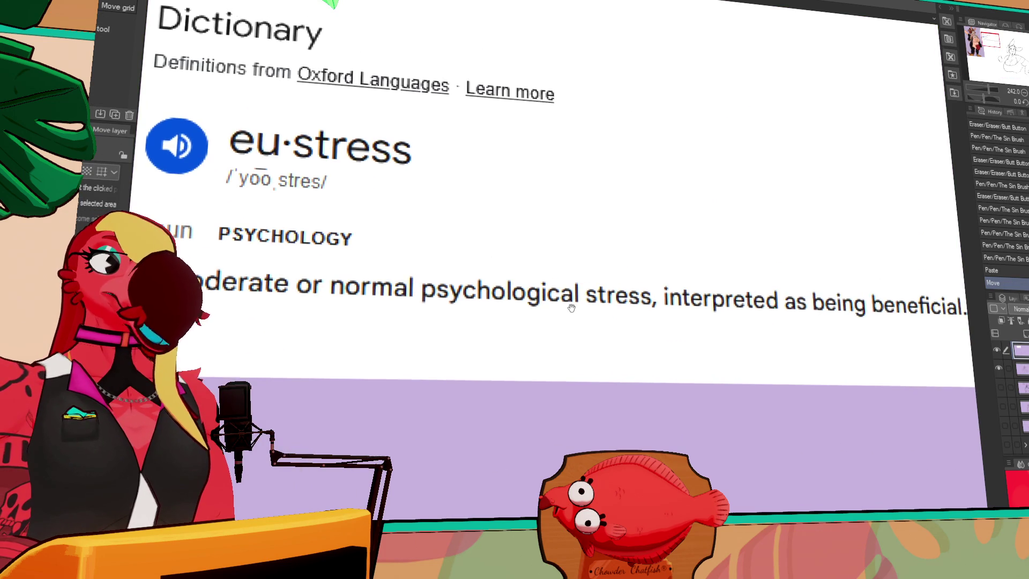
{"action": "left_click_drag", "start_coordinate": [647, 331], "coordinate": [512, 343]}
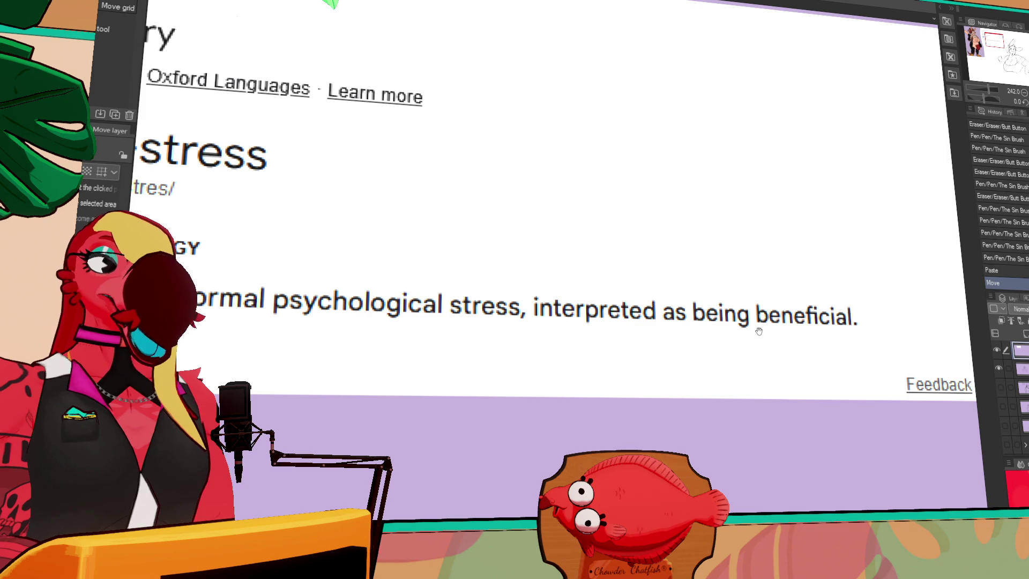
{"action": "scroll", "coordinate": [663, 354], "scroll_direction": "down", "scroll_amount": 4}
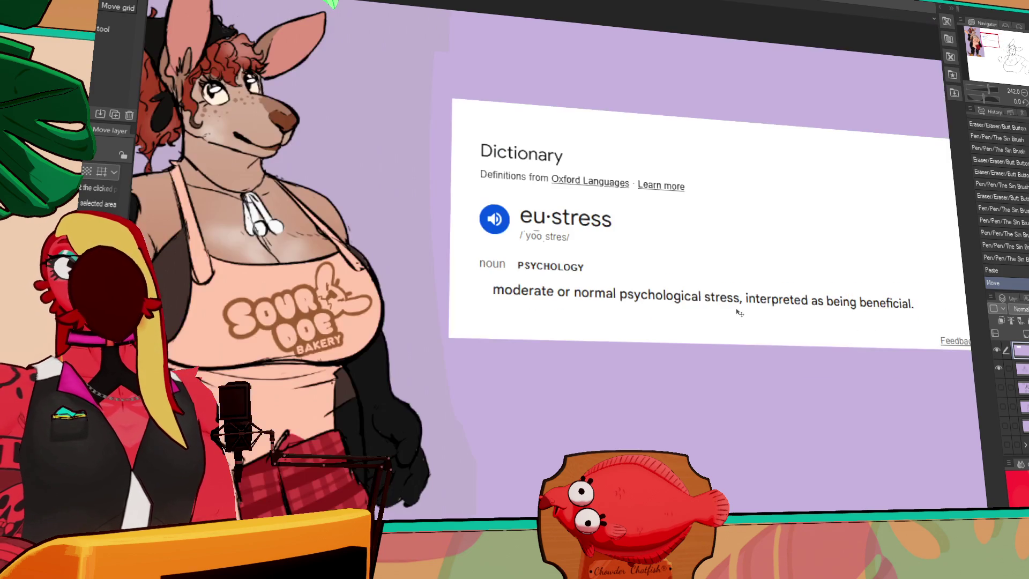
{"action": "left_click_drag", "start_coordinate": [827, 86], "coordinate": [799, 90]}
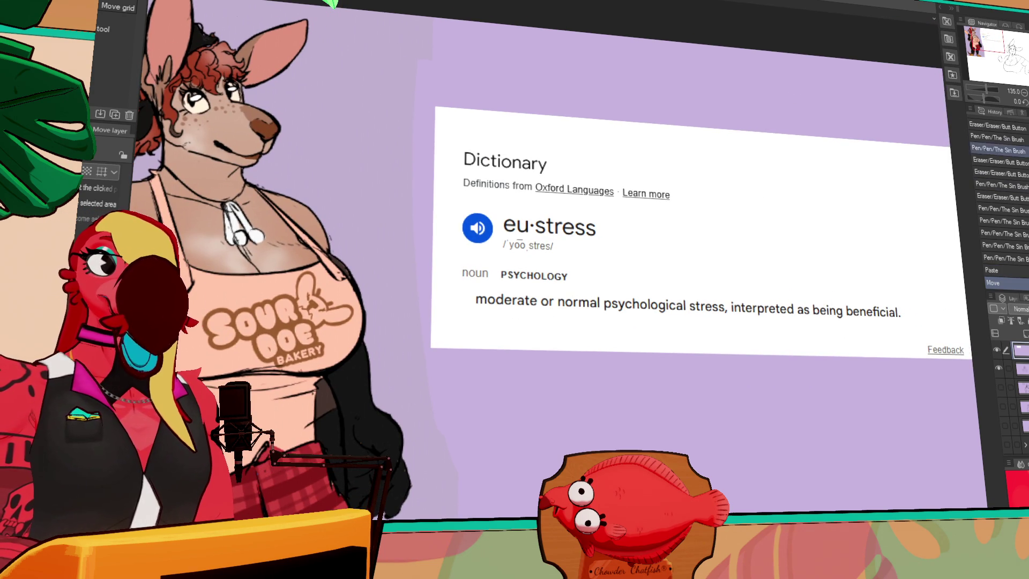
{"action": "key", "text": "Delete"}
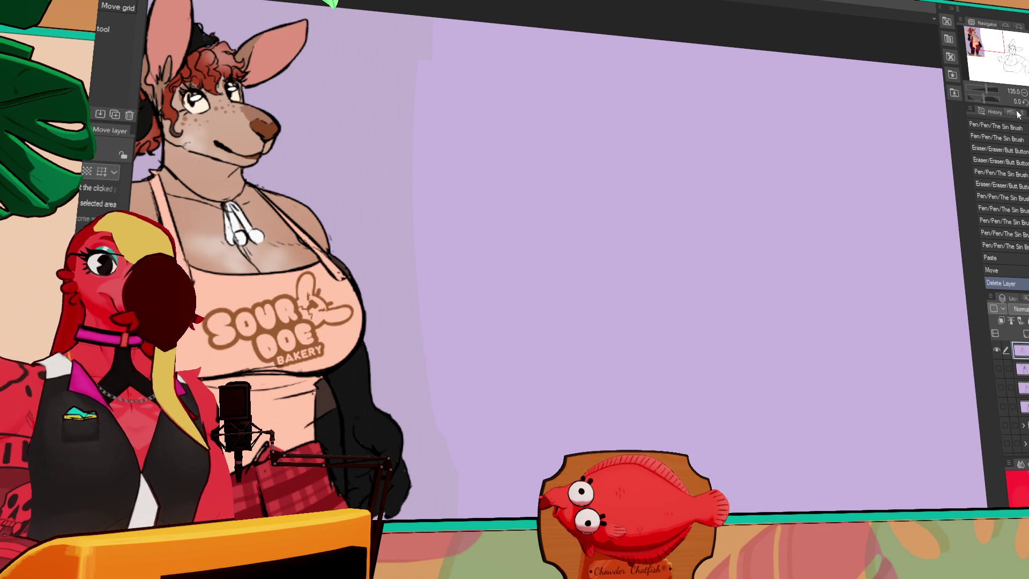
{"action": "left_click", "coordinate": [1024, 92]}
{"action": "left_click", "coordinate": [1023, 93]}
Step: Erase stray lines on the sketch and redraw the belly's right edge
{"action": "left_click_drag", "start_coordinate": [776, 197], "coordinate": [698, 85]}
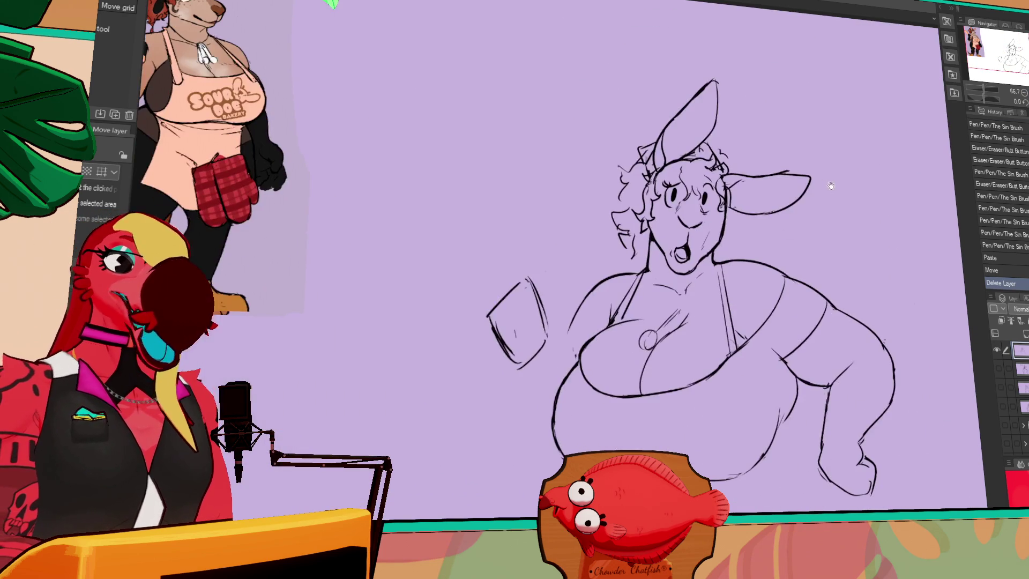
{"action": "key", "text": "e"}
{"action": "left_click", "coordinate": [809, 278]}
{"action": "left_click_drag", "start_coordinate": [809, 278], "coordinate": [772, 162]}
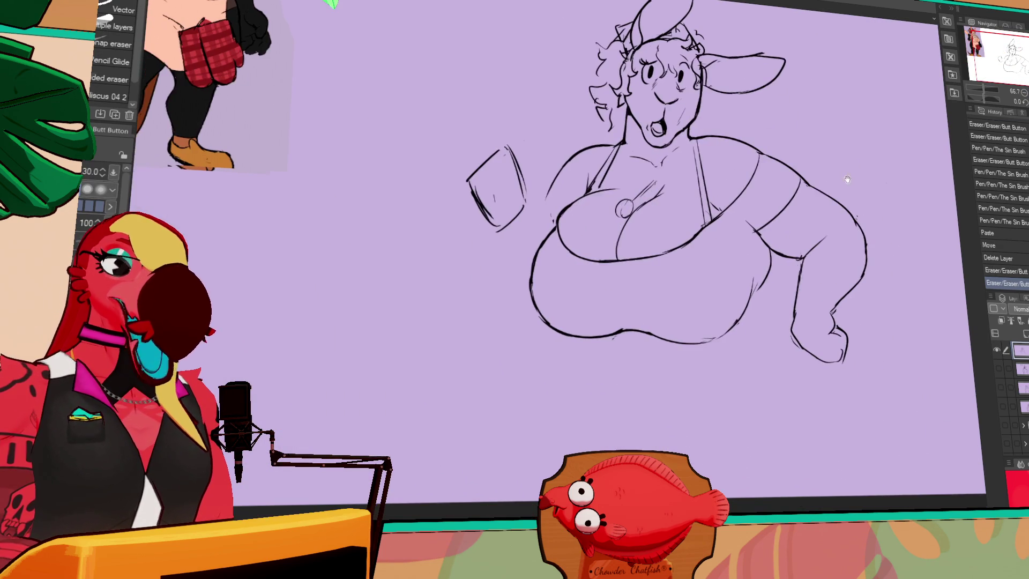
{"action": "key", "text": "p"}
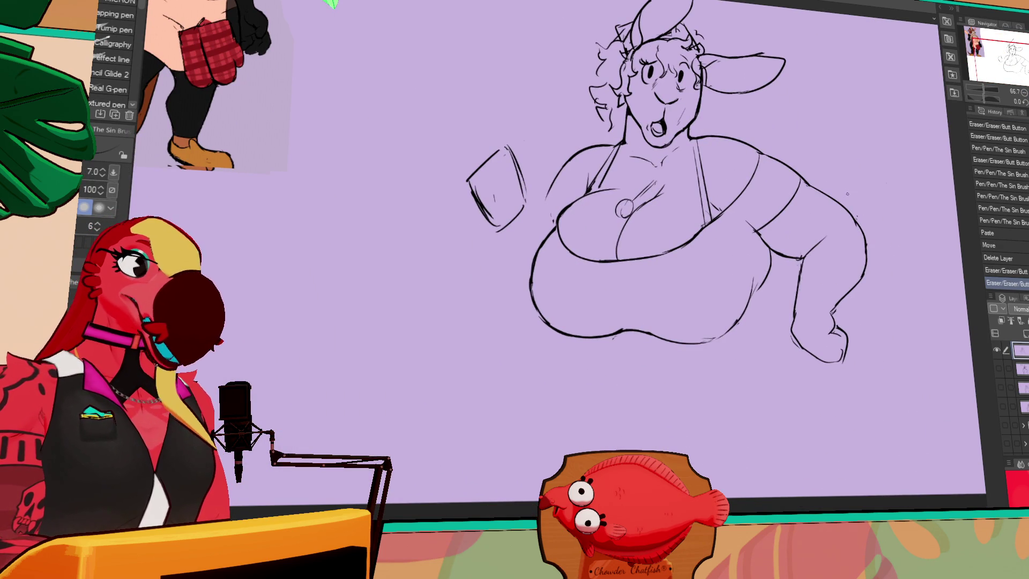
{"action": "left_click_drag", "start_coordinate": [757, 243], "coordinate": [748, 299]}
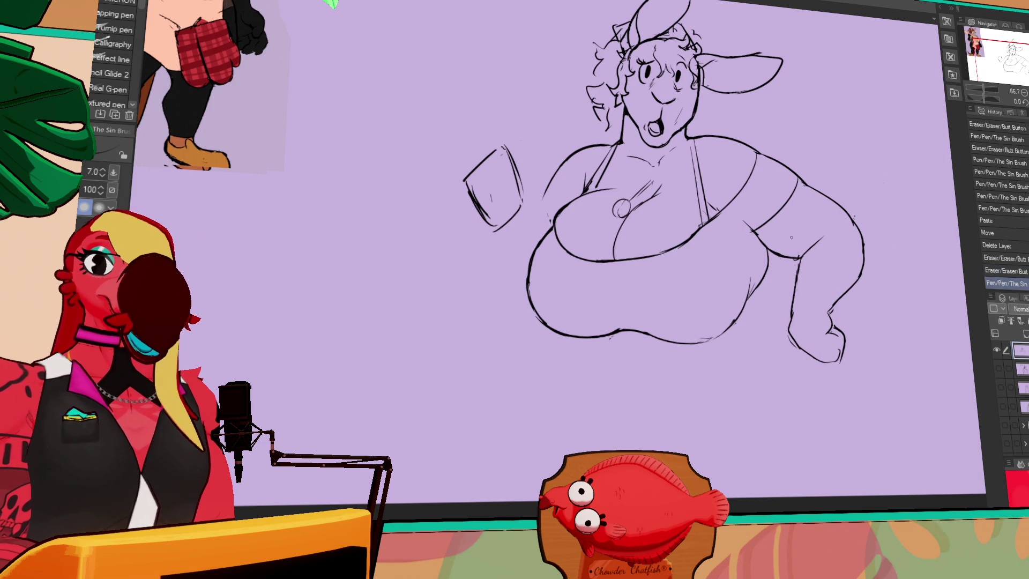
{"action": "mouse_move", "coordinate": [821, 259]}
{"action": "left_mouse_down"}
{"action": "mouse_move", "coordinate": [816, 241]}
{"action": "mouse_move", "coordinate": [836, 252]}
{"action": "mouse_move", "coordinate": [840, 275]}
{"action": "left_mouse_up"}
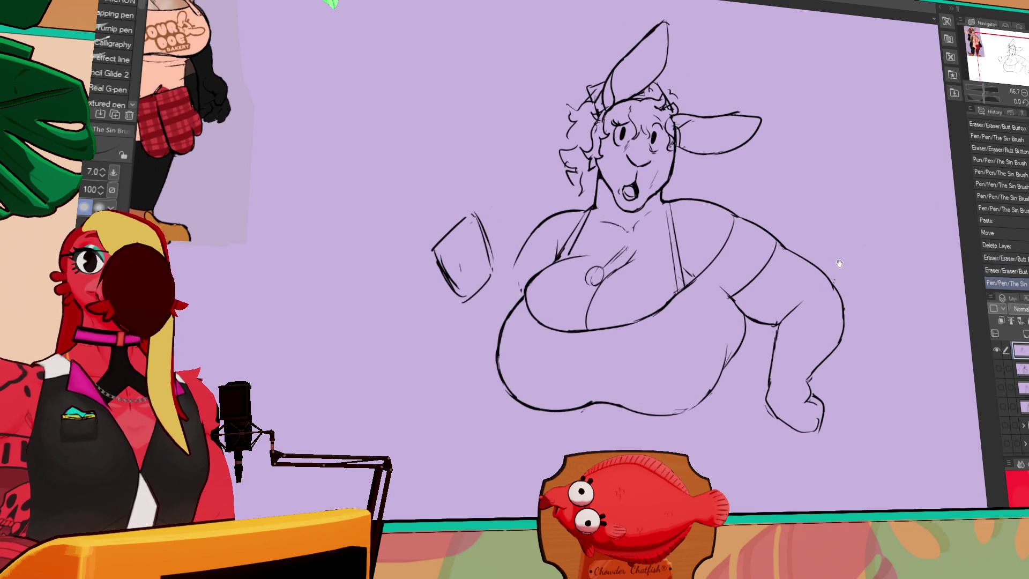
Step: Show the grey rough-sketch layer and draw the new belly curve and left thigh lines
{"action": "left_click_drag", "start_coordinate": [846, 305], "coordinate": [838, 239]}
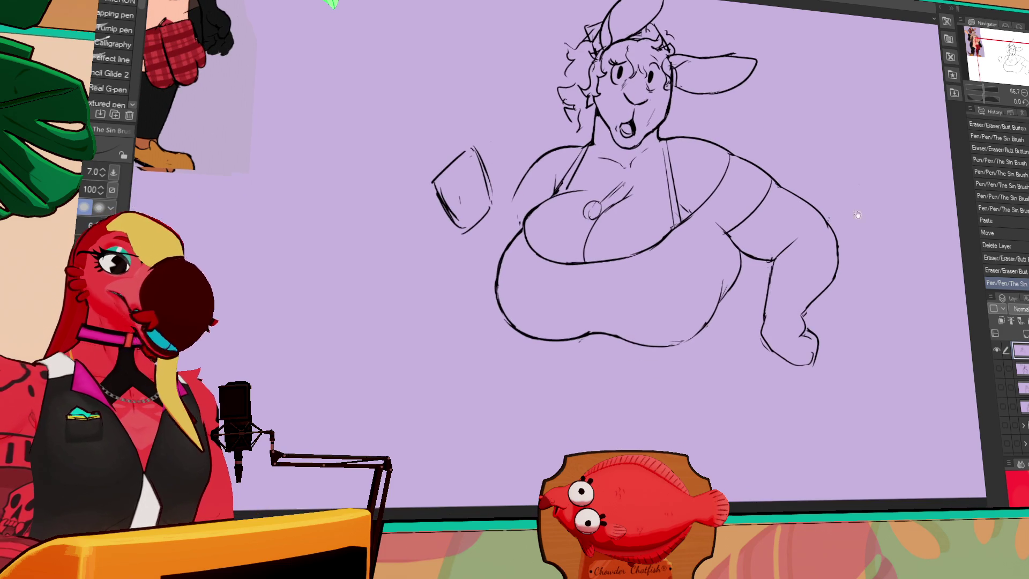
{"action": "left_click", "coordinate": [998, 368]}
{"action": "left_click_drag", "start_coordinate": [561, 346], "coordinate": [663, 438]}
{"action": "mouse_move", "coordinate": [576, 385]}
{"action": "left_mouse_down"}
{"action": "mouse_move", "coordinate": [533, 481]}
{"action": "mouse_move", "coordinate": [543, 475]}
{"action": "left_mouse_up"}
{"action": "mouse_move", "coordinate": [774, 382]}
{"action": "left_mouse_down"}
{"action": "mouse_move", "coordinate": [747, 359]}
{"action": "mouse_move", "coordinate": [747, 382]}
{"action": "left_mouse_up"}
Step: Draw the apron strap line after two discarded strokes, then switch to the character lineup file
{"action": "mouse_move", "coordinate": [772, 310]}
{"action": "left_mouse_down"}
{"action": "mouse_move", "coordinate": [793, 341]}
{"action": "mouse_move", "coordinate": [785, 284]}
{"action": "left_mouse_up"}
{"action": "left_click_drag", "start_coordinate": [696, 339], "coordinate": [682, 276]}
{"action": "key", "text": "ctrl+z"}
{"action": "key", "text": "ctrl+z"}
{"action": "left_click_drag", "start_coordinate": [712, 324], "coordinate": [680, 280]}
{"action": "key", "text": "ctrl+z"}
{"action": "mouse_move", "coordinate": [663, 232]}
{"action": "left_mouse_down"}
{"action": "mouse_move", "coordinate": [646, 194]}
{"action": "mouse_move", "coordinate": [681, 274]}
{"action": "left_mouse_up"}
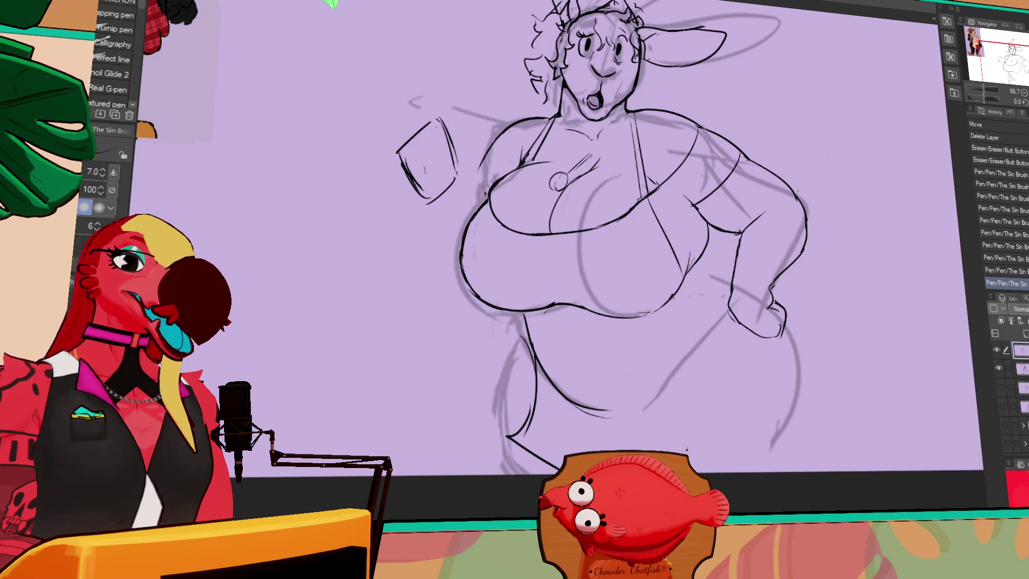
{"action": "key", "text": "ctrl+Tab"}
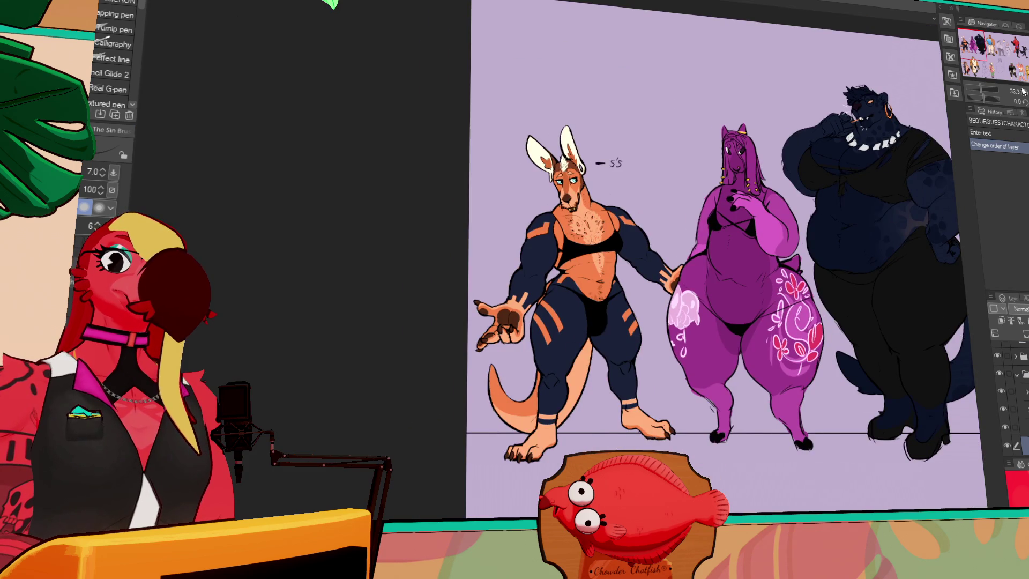
Step: Zoom in and pan across the characters in the lineup artwork
{"action": "scroll", "coordinate": [807, 215], "scroll_direction": "up", "scroll_amount": 2}
{"action": "left_click_drag", "start_coordinate": [799, 233], "coordinate": [799, 215]}
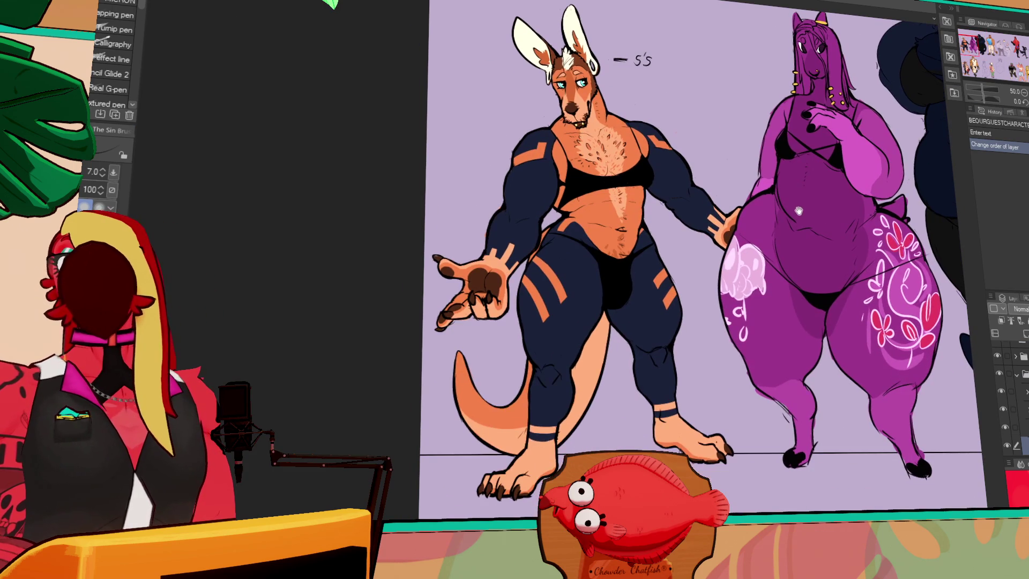
{"action": "left_click", "coordinate": [1007, 52]}
{"action": "mouse_move", "coordinate": [793, 279]}
{"action": "left_mouse_down"}
{"action": "mouse_move", "coordinate": [823, 325]}
{"action": "mouse_move", "coordinate": [818, 315]}
{"action": "left_mouse_up"}
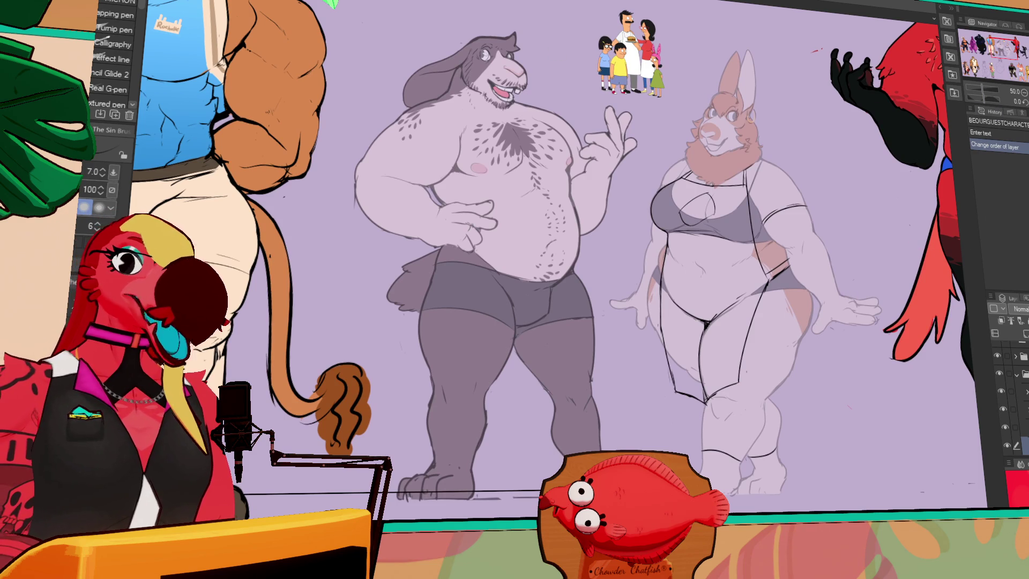
Step: Cycle through the P-taur-migan, bear and rabbit, and box art documents back to the kangaroo sketch
{"action": "key", "text": "ctrl+Tab"}
{"action": "scroll", "coordinate": [729, 200], "scroll_direction": "up", "scroll_amount": 1}
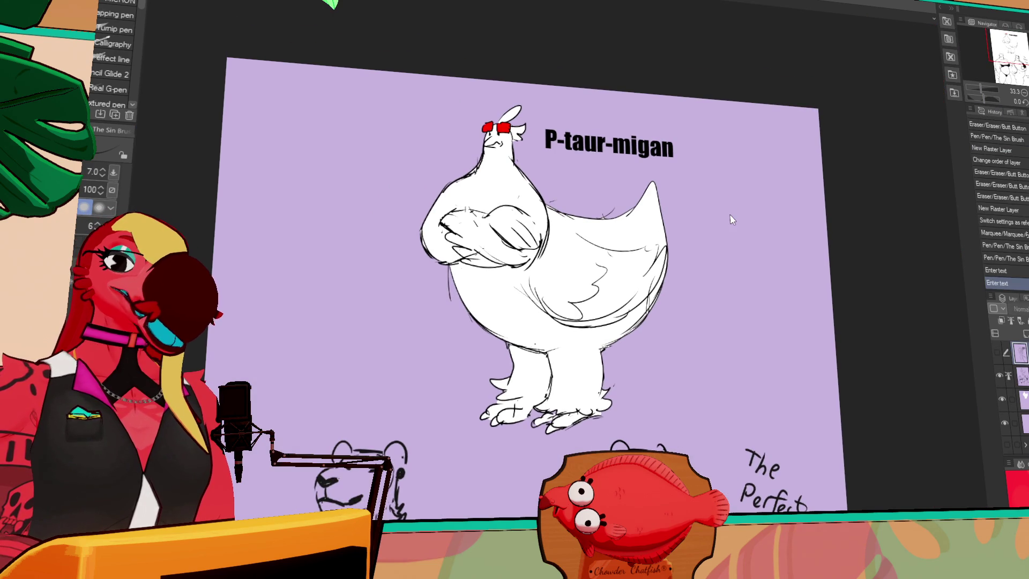
{"action": "key", "text": "ctrl+Tab"}
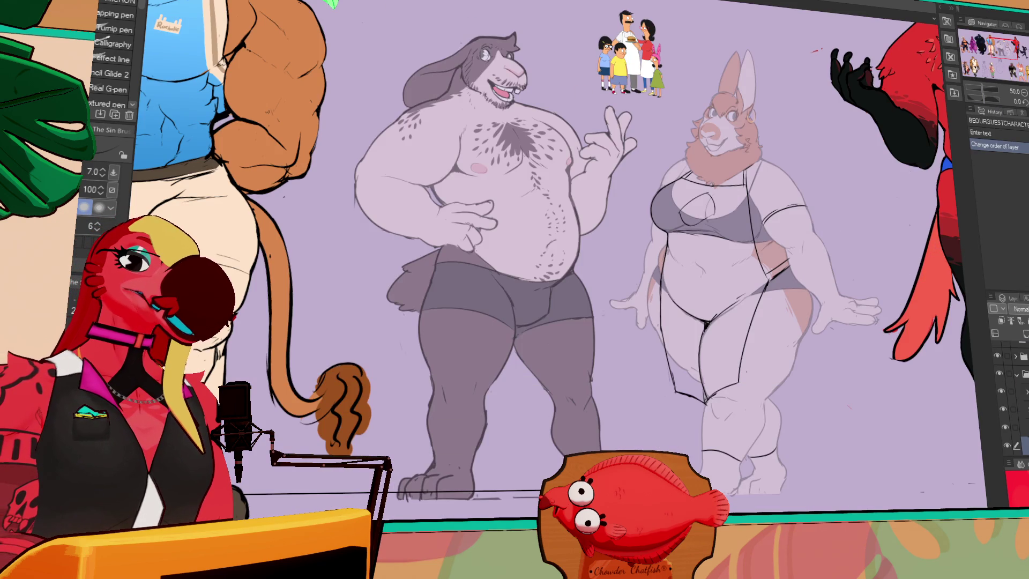
{"action": "key", "text": "ctrl+Tab"}
{"action": "key", "text": "ctrl+Tab"}
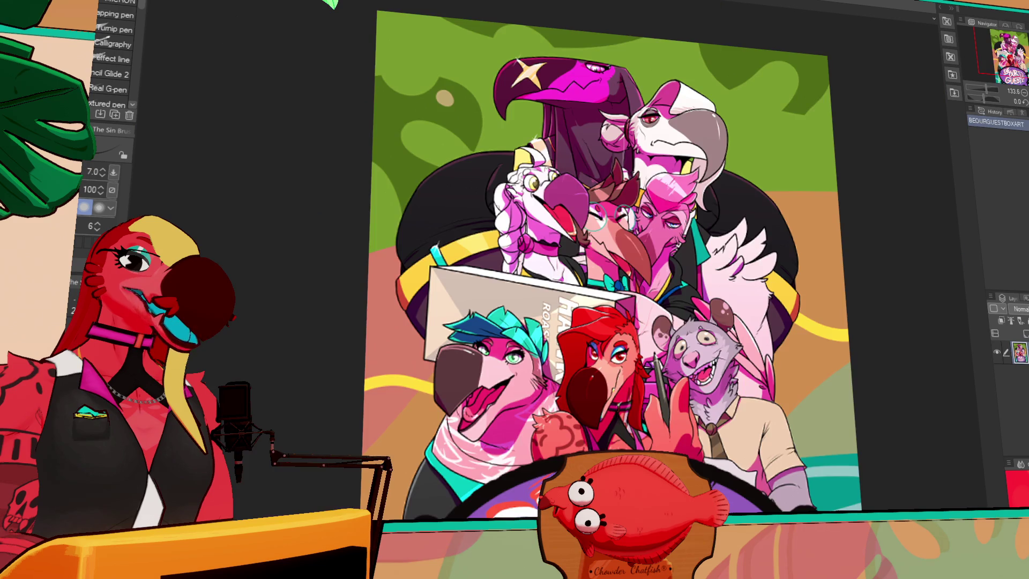
{"action": "key", "text": "ctrl+Tab"}
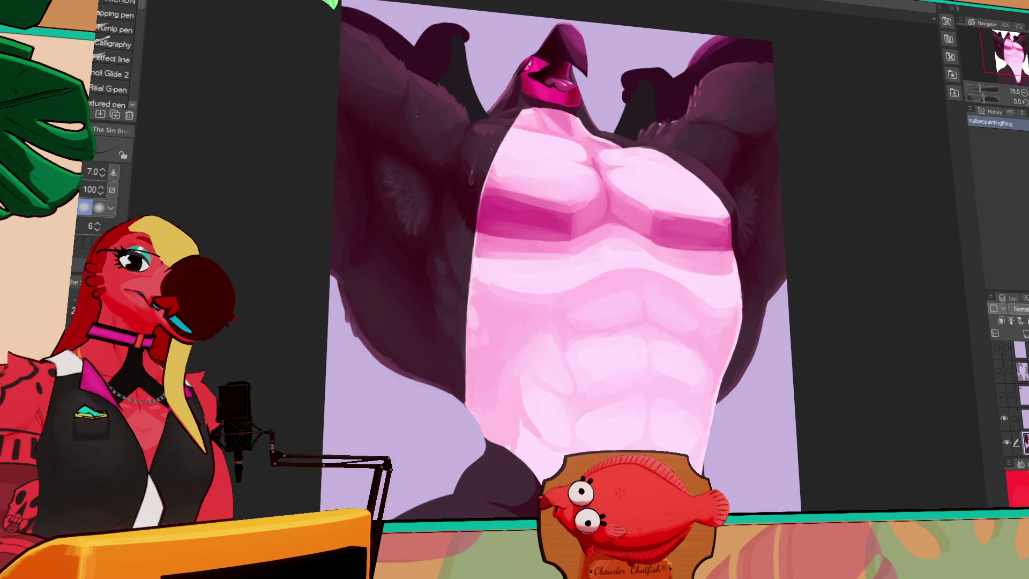
{"action": "key", "text": "ctrl+Tab"}
{"action": "key", "text": "ctrl+Tab"}
{"action": "key", "text": "ctrl+Tab"}
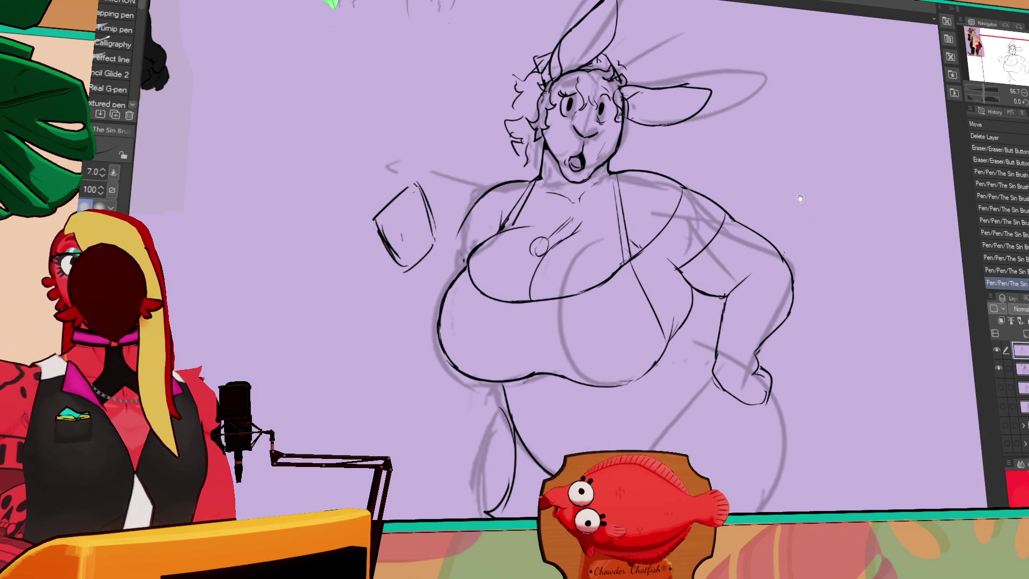
Step: Erase the stroke left of the kangaroo's lower body and redraw the lower-left body line
{"action": "left_click_drag", "start_coordinate": [798, 200], "coordinate": [795, 217]}
{"action": "left_click_drag", "start_coordinate": [699, 348], "coordinate": [700, 262]}
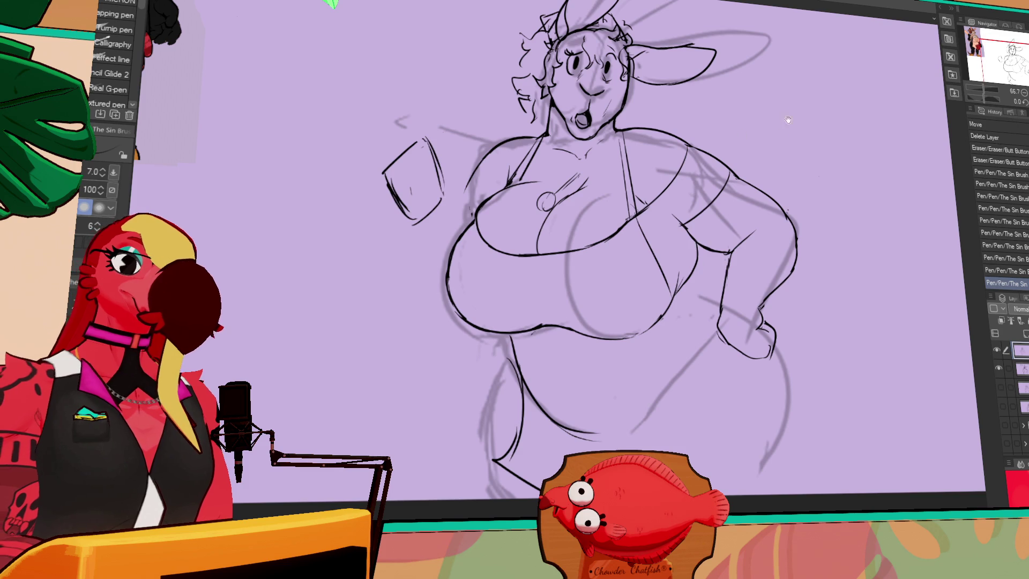
{"action": "left_click_drag", "start_coordinate": [496, 292], "coordinate": [525, 258]}
{"action": "left_click_drag", "start_coordinate": [522, 319], "coordinate": [536, 332]}
{"action": "mouse_move", "coordinate": [531, 290]}
{"action": "left_mouse_down"}
{"action": "mouse_move", "coordinate": [503, 399]}
{"action": "mouse_move", "coordinate": [506, 346]}
{"action": "mouse_move", "coordinate": [510, 424]}
{"action": "left_mouse_up"}
{"action": "mouse_move", "coordinate": [797, 232]}
{"action": "left_mouse_down"}
{"action": "mouse_move", "coordinate": [775, 285]}
{"action": "mouse_move", "coordinate": [770, 266]}
{"action": "left_mouse_up"}
Step: Add small strokes at the arm and hand, and redraw the right hip contour longer
{"action": "left_click_drag", "start_coordinate": [777, 212], "coordinate": [780, 217]}
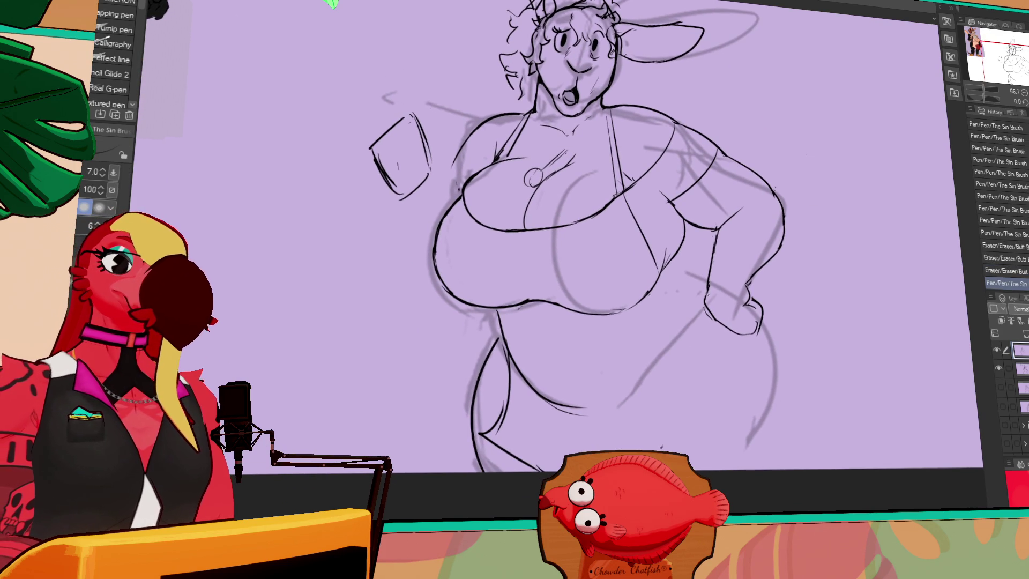
{"action": "left_click_drag", "start_coordinate": [685, 266], "coordinate": [689, 268]}
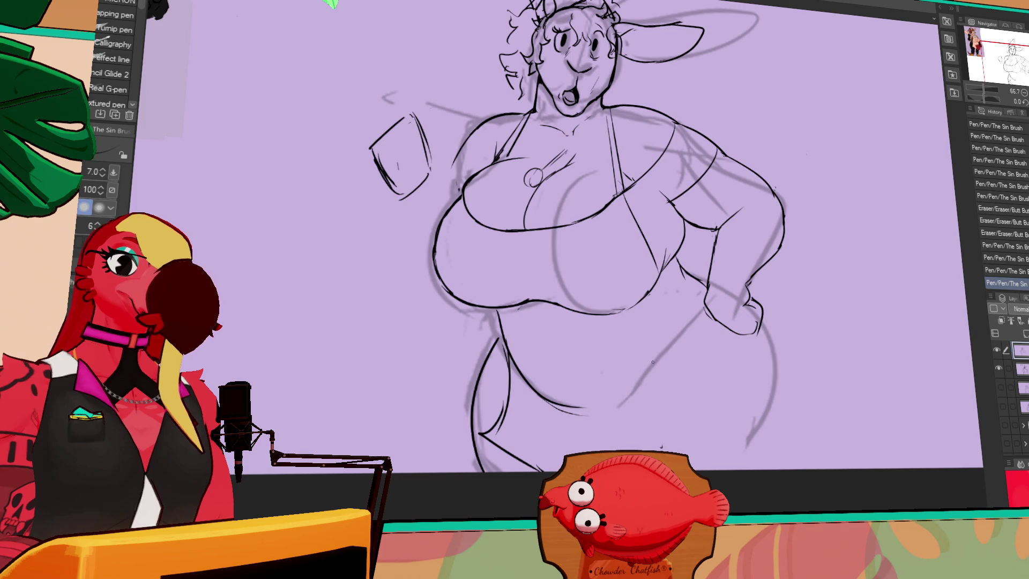
{"action": "key", "text": "ctrl+z"}
{"action": "left_click_drag", "start_coordinate": [761, 327], "coordinate": [757, 467]}
{"action": "mouse_move", "coordinate": [749, 279]}
{"action": "left_mouse_down"}
{"action": "mouse_move", "coordinate": [830, 317]}
{"action": "mouse_move", "coordinate": [807, 346]}
{"action": "left_mouse_up"}
Step: Draw a long curved tail with a pointed tip from the hip, and add a right-thigh line
{"action": "mouse_move", "coordinate": [707, 303]}
{"action": "left_mouse_down"}
{"action": "mouse_move", "coordinate": [887, 398]}
{"action": "mouse_move", "coordinate": [788, 394]}
{"action": "mouse_move", "coordinate": [916, 422]}
{"action": "mouse_move", "coordinate": [845, 311]}
{"action": "mouse_move", "coordinate": [943, 342]}
{"action": "mouse_move", "coordinate": [964, 485]}
{"action": "left_mouse_up"}
{"action": "key", "text": "ctrl+z"}
{"action": "key", "text": "ctrl+z"}
{"action": "key", "text": "ctrl+z"}
{"action": "left_click_drag", "start_coordinate": [908, 381], "coordinate": [891, 346]}
{"action": "left_click_drag", "start_coordinate": [855, 301], "coordinate": [937, 397]}
{"action": "mouse_move", "coordinate": [889, 349]}
{"action": "left_mouse_down"}
{"action": "mouse_move", "coordinate": [894, 313]}
{"action": "mouse_move", "coordinate": [959, 482]}
{"action": "left_mouse_up"}
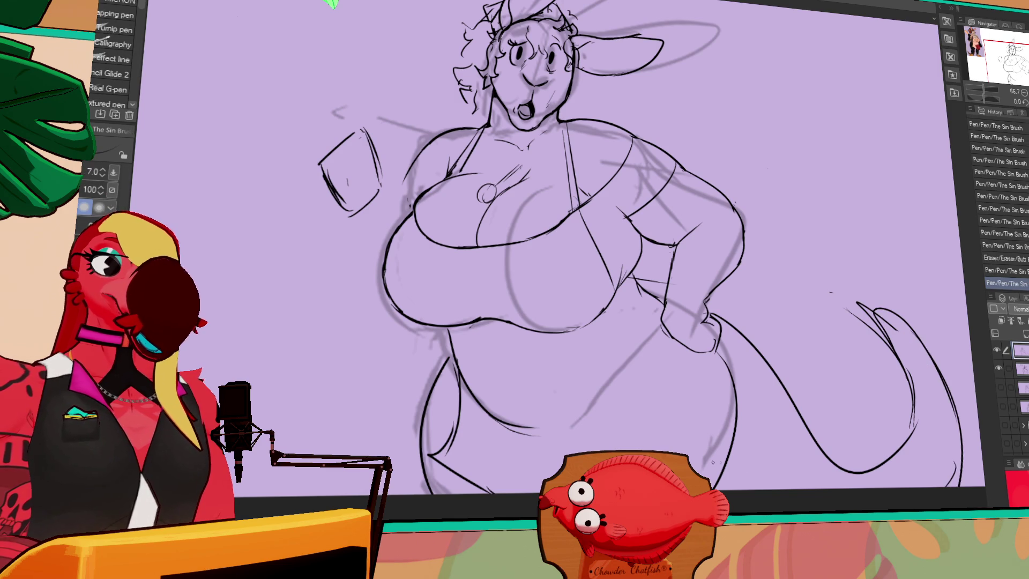
{"action": "left_click_drag", "start_coordinate": [797, 139], "coordinate": [800, 147]}
{"action": "left_click_drag", "start_coordinate": [617, 321], "coordinate": [635, 369]}
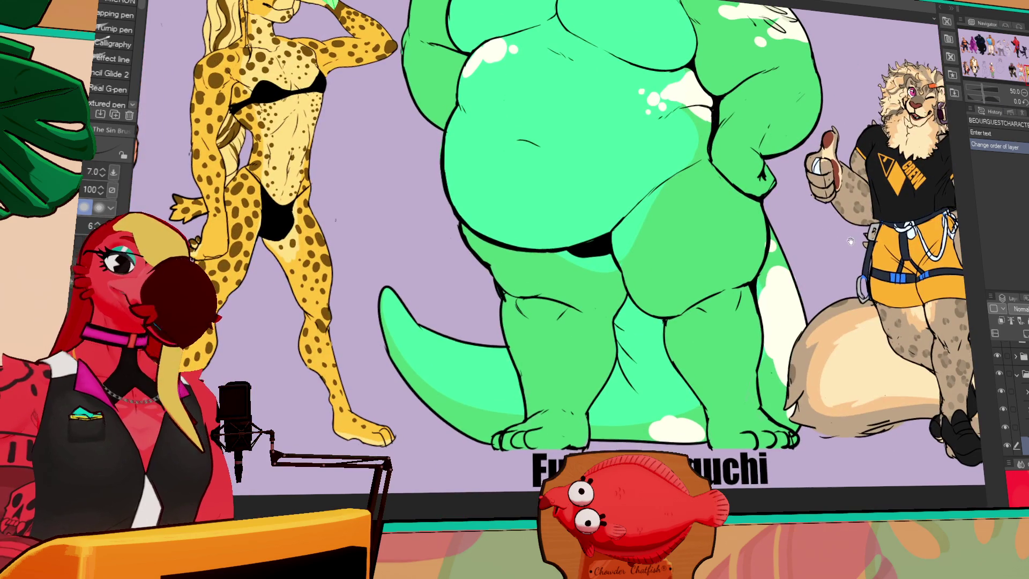
Step: Pan around the character lineup, then return to the kangaroo sketch with Ctrl+Tab
{"action": "mouse_move", "coordinate": [851, 241]}
{"action": "left_mouse_down"}
{"action": "mouse_move", "coordinate": [853, 231]}
{"action": "mouse_move", "coordinate": [894, 238]}
{"action": "mouse_move", "coordinate": [847, 221]}
{"action": "left_mouse_up"}
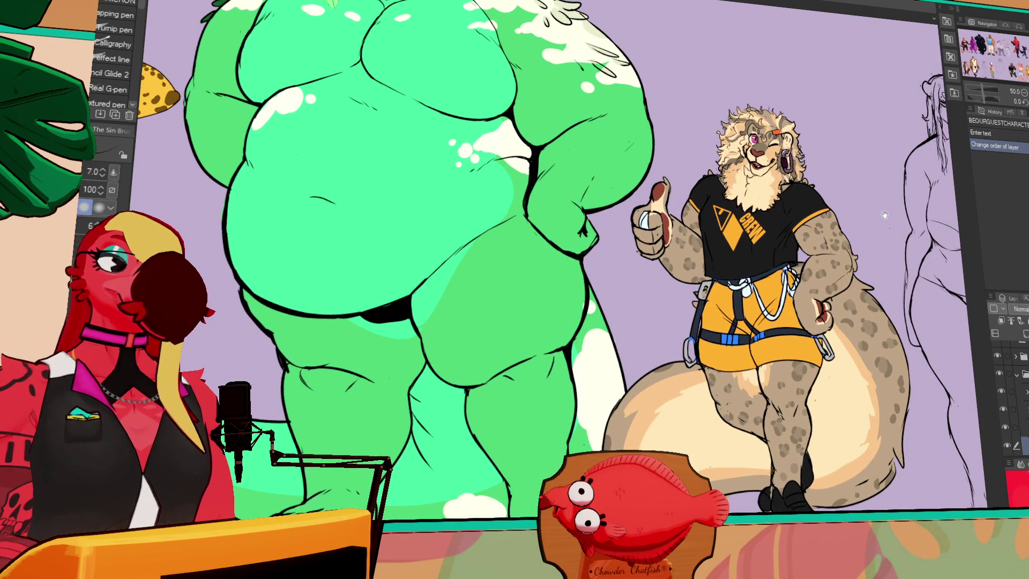
{"action": "mouse_move", "coordinate": [821, 183]}
{"action": "left_mouse_down"}
{"action": "mouse_move", "coordinate": [781, 177]}
{"action": "mouse_move", "coordinate": [825, 192]}
{"action": "left_mouse_up"}
{"action": "key", "text": "ctrl+Tab"}
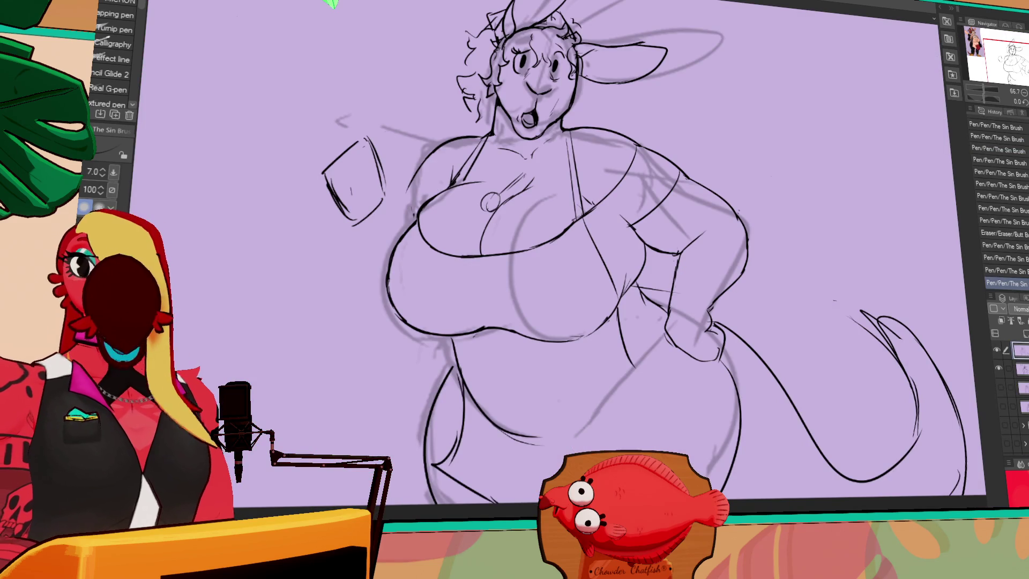
Step: Erase stray lines near the kangaroo's hand and draw new ones there
{"action": "left_click_drag", "start_coordinate": [797, 249], "coordinate": [801, 239]}
{"action": "key", "text": "e"}
{"action": "mouse_move", "coordinate": [676, 284]}
{"action": "left_mouse_down"}
{"action": "mouse_move", "coordinate": [684, 294]}
{"action": "mouse_move", "coordinate": [676, 244]}
{"action": "mouse_move", "coordinate": [674, 281]}
{"action": "left_mouse_up"}
{"action": "key", "text": "p"}
{"action": "left_click_drag", "start_coordinate": [678, 242], "coordinate": [673, 298]}
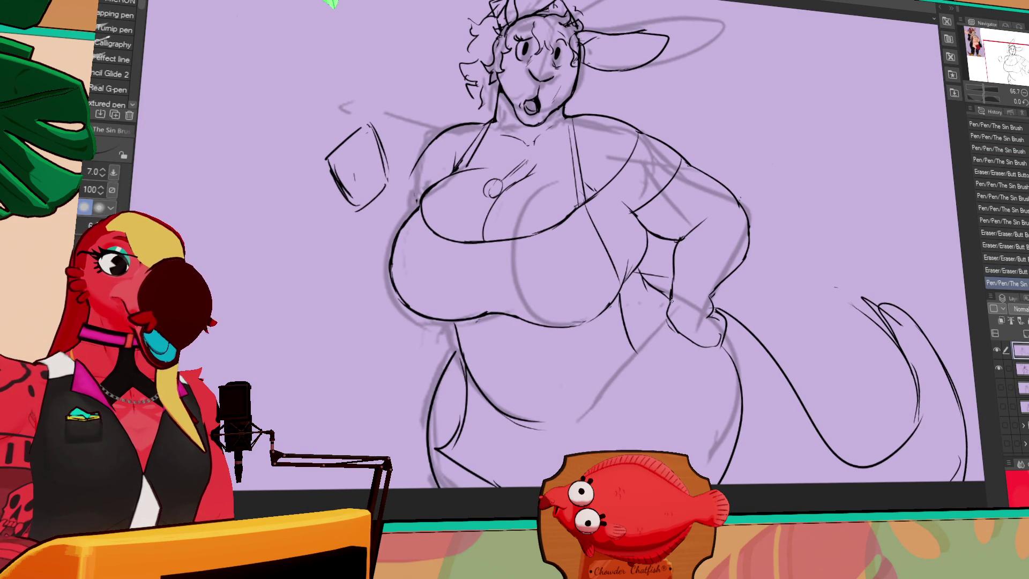
Step: Erase and redraw the apron strap line, then recenter the kangaroo in view
{"action": "left_click_drag", "start_coordinate": [790, 205], "coordinate": [840, 370]}
{"action": "left_click_drag", "start_coordinate": [700, 187], "coordinate": [748, 37]}
{"action": "key", "text": "e"}
{"action": "mouse_move", "coordinate": [707, 281]}
{"action": "left_mouse_down"}
{"action": "mouse_move", "coordinate": [694, 241]}
{"action": "mouse_move", "coordinate": [721, 298]}
{"action": "mouse_move", "coordinate": [691, 229]}
{"action": "left_mouse_up"}
{"action": "key", "text": "p"}
{"action": "key", "text": "ctrl+z"}
{"action": "key", "text": "ctrl+z"}
{"action": "left_click_drag", "start_coordinate": [717, 308], "coordinate": [691, 229]}
{"action": "mouse_move", "coordinate": [756, 180]}
{"action": "left_mouse_down"}
{"action": "mouse_move", "coordinate": [791, 255]}
{"action": "mouse_move", "coordinate": [766, 226]}
{"action": "left_mouse_up"}
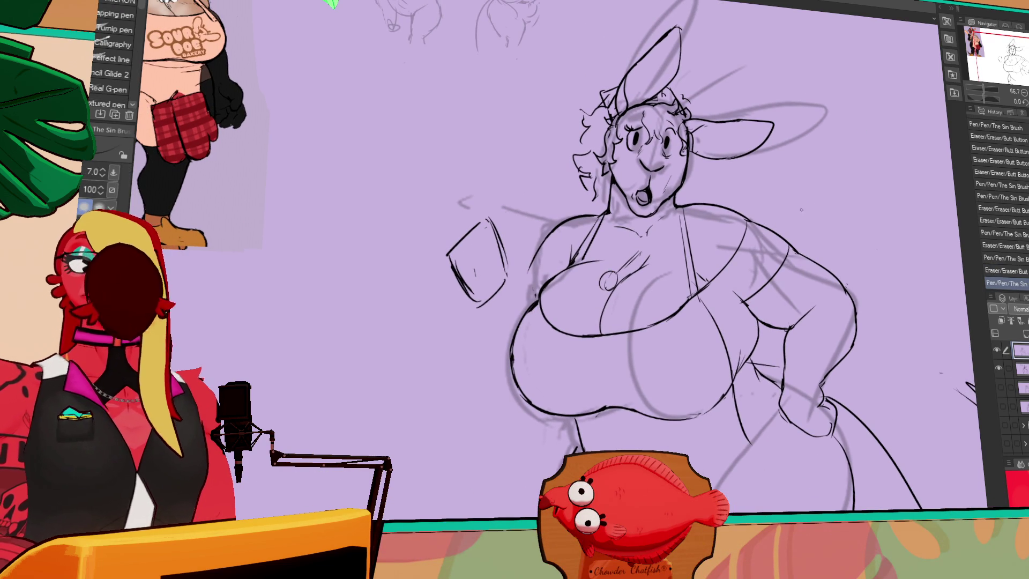
{"action": "left_click_drag", "start_coordinate": [845, 227], "coordinate": [786, 198]}
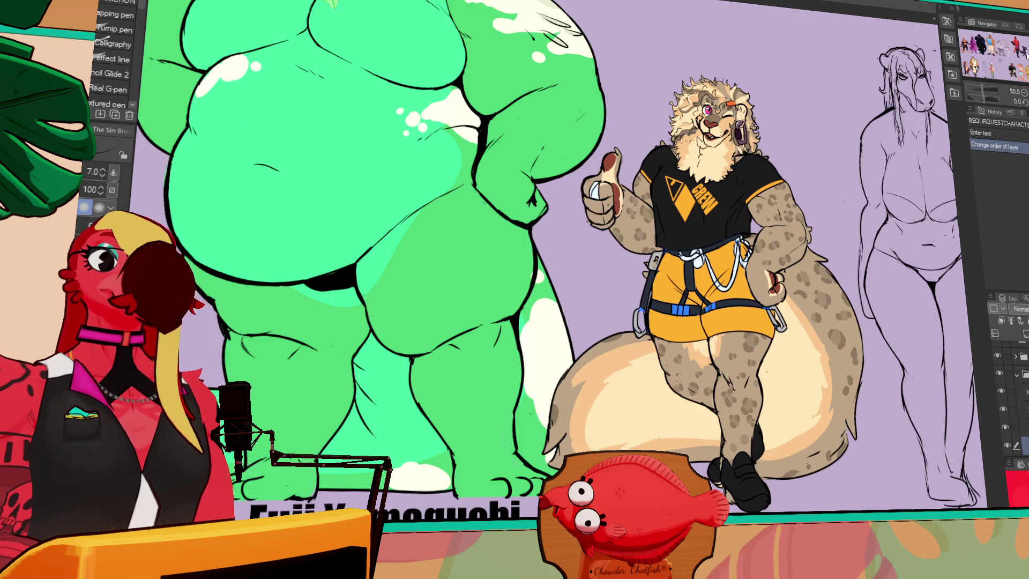
Step: Scroll and pan across the tops of the character lineup sketches
{"action": "left_click", "coordinate": [1025, 52]}
{"action": "scroll", "coordinate": [833, 206], "scroll_direction": "up", "scroll_amount": 2}
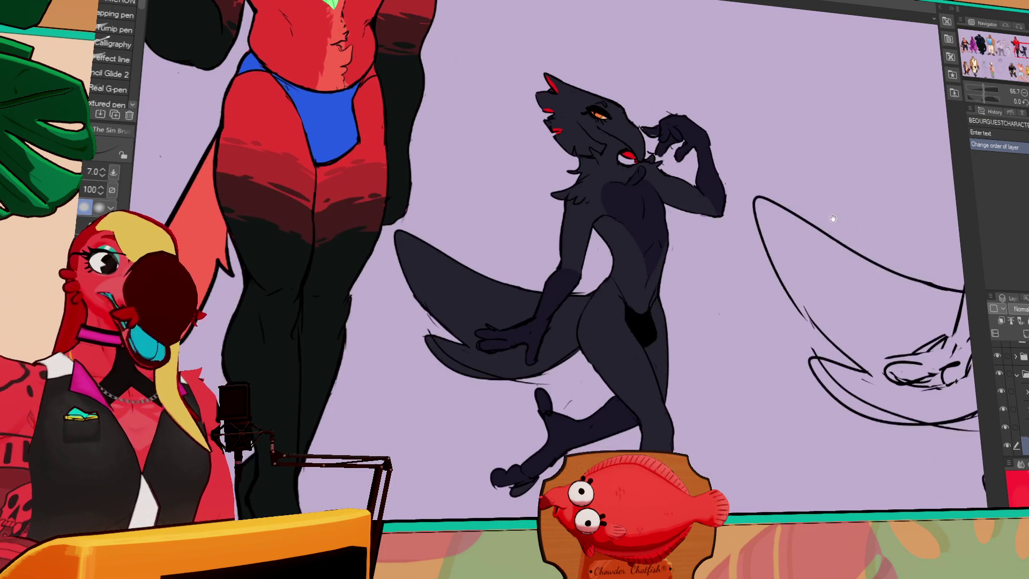
{"action": "scroll", "coordinate": [833, 206], "scroll_direction": "down", "scroll_amount": 2}
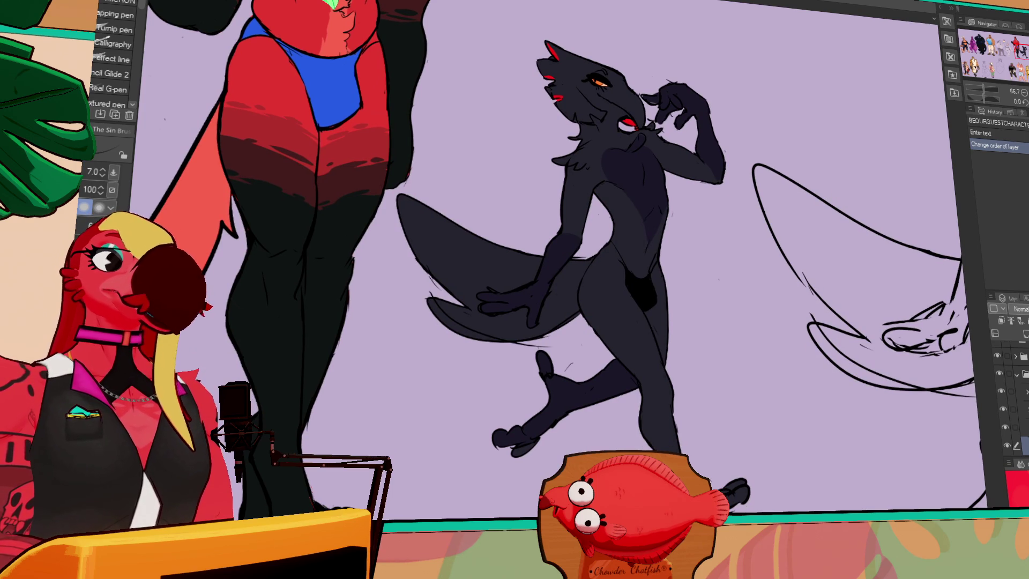
{"action": "scroll", "coordinate": [922, 47], "scroll_direction": "up", "scroll_amount": 3}
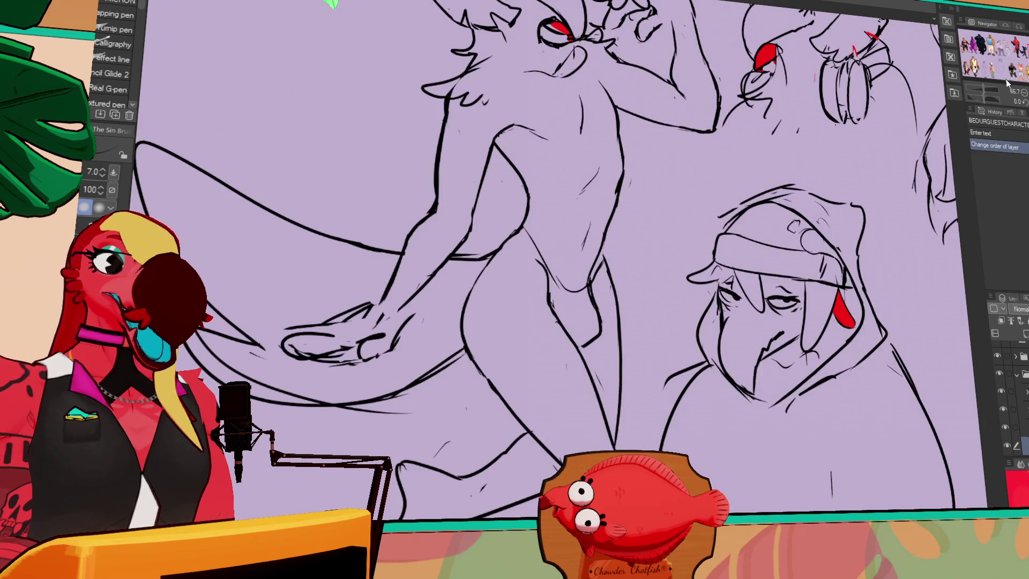
{"action": "scroll", "coordinate": [887, 127], "scroll_direction": "down", "scroll_amount": 3}
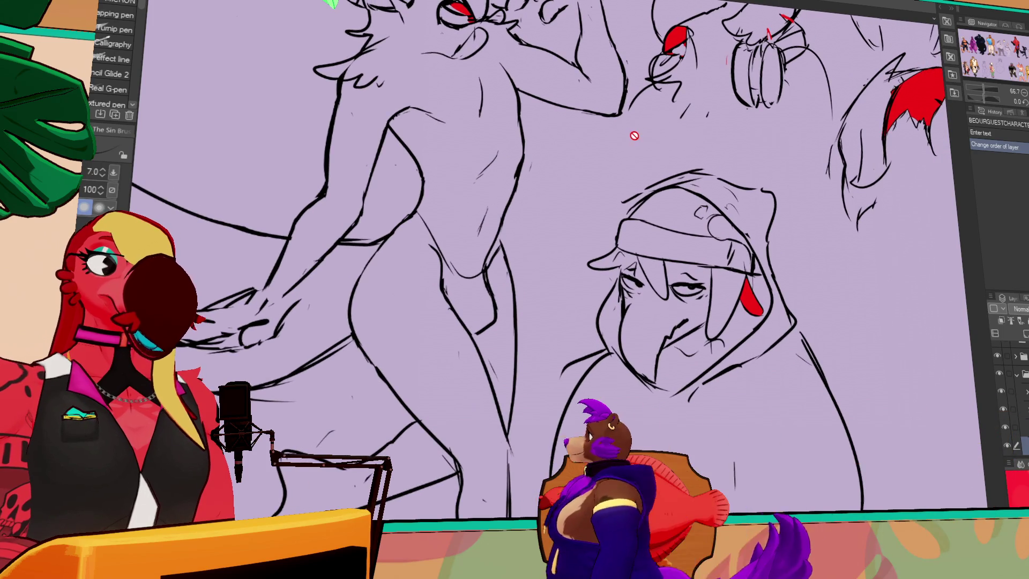
{"action": "mouse_move", "coordinate": [683, 117]}
{"action": "left_mouse_down"}
{"action": "mouse_move", "coordinate": [682, 155]}
{"action": "mouse_move", "coordinate": [646, 133]}
{"action": "left_mouse_up"}
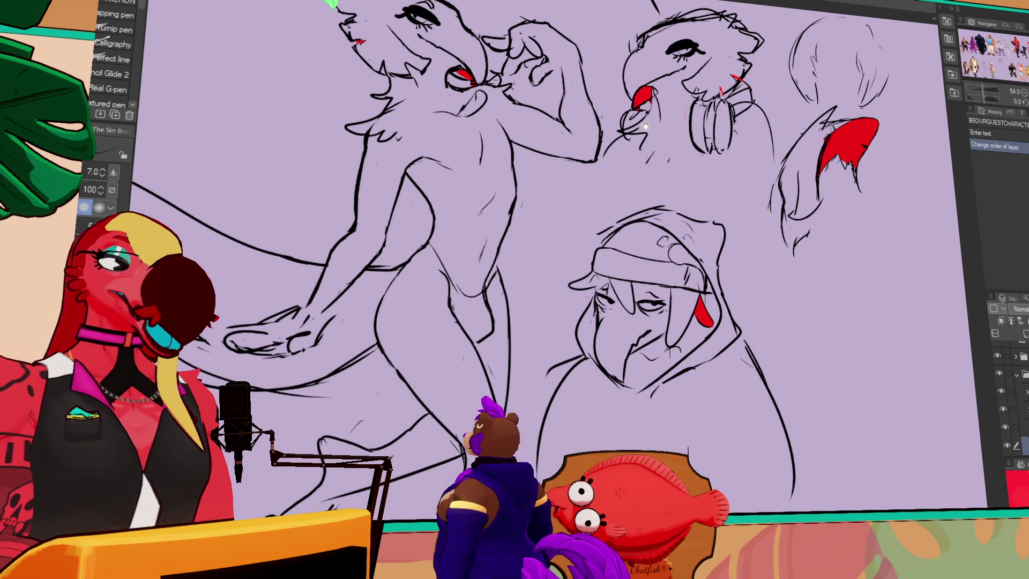
{"action": "left_click_drag", "start_coordinate": [646, 132], "coordinate": [662, 141]}
{"action": "scroll", "coordinate": [662, 142], "scroll_direction": "down", "scroll_amount": 1}
{"action": "scroll", "coordinate": [646, 144], "scroll_direction": "down", "scroll_amount": 1}
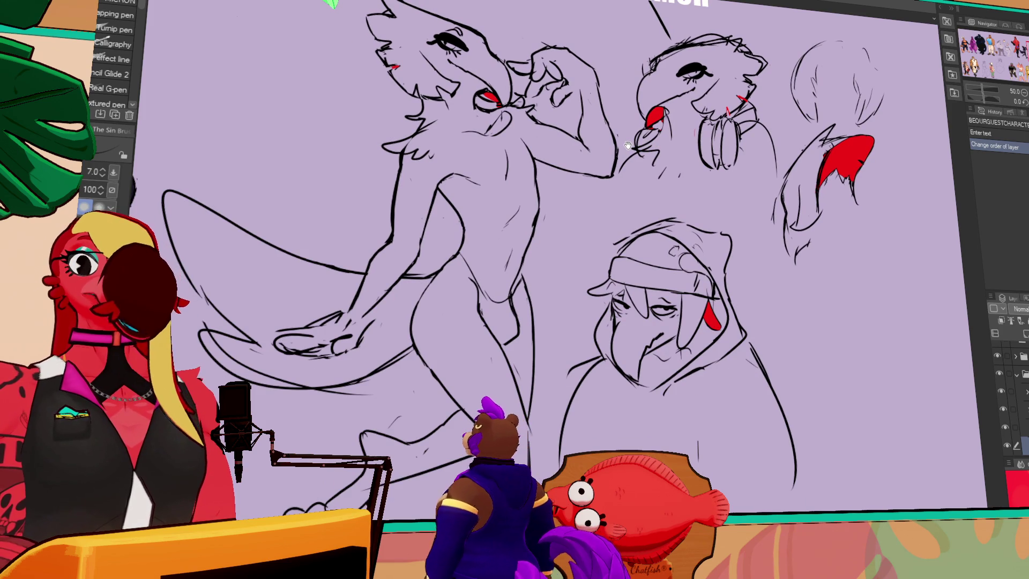
{"action": "left_click_drag", "start_coordinate": [628, 145], "coordinate": [628, 143]}
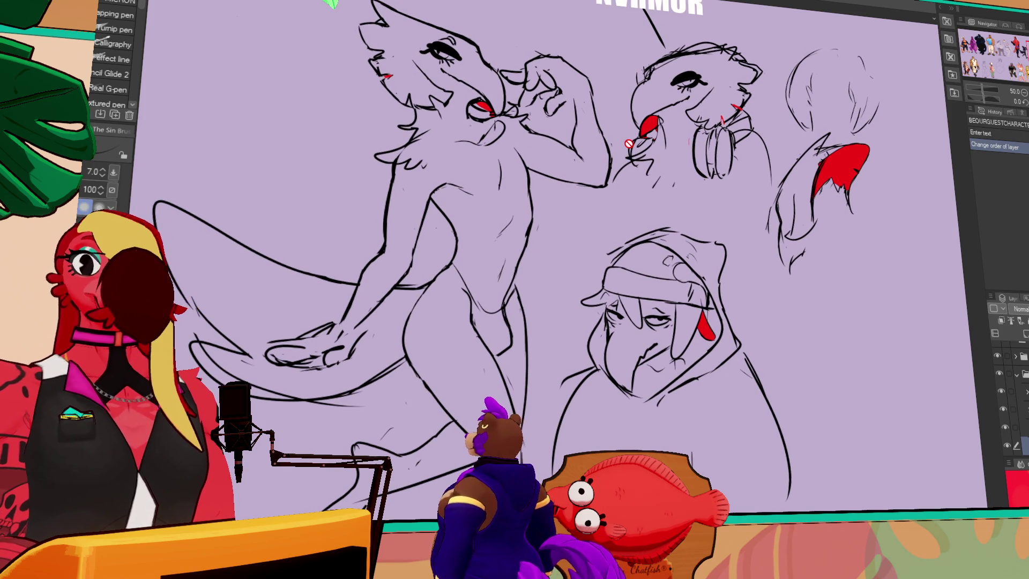
{"action": "scroll", "coordinate": [648, 97], "scroll_direction": "up", "scroll_amount": 2}
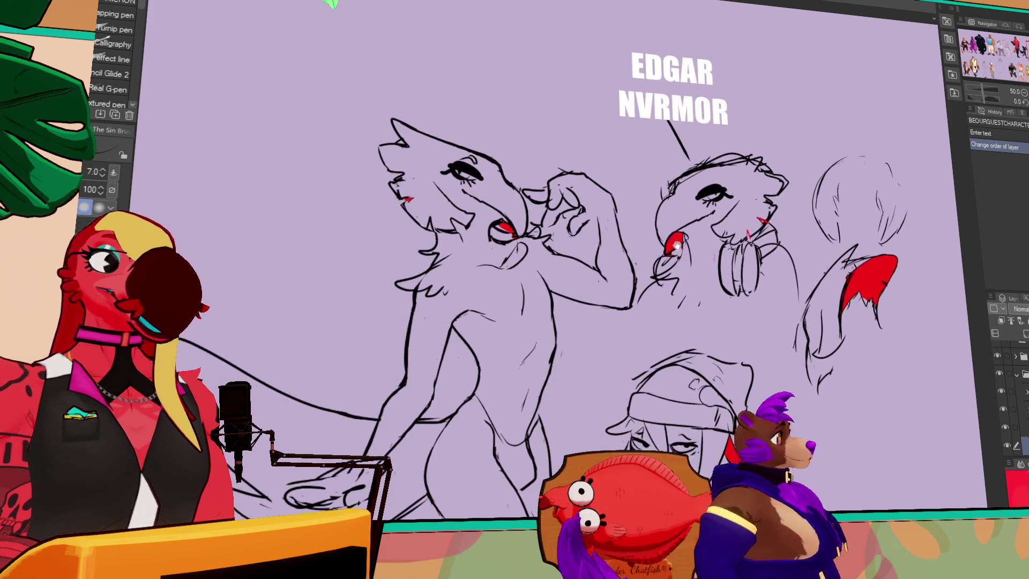
{"action": "scroll", "coordinate": [690, 75], "scroll_direction": "up", "scroll_amount": 2}
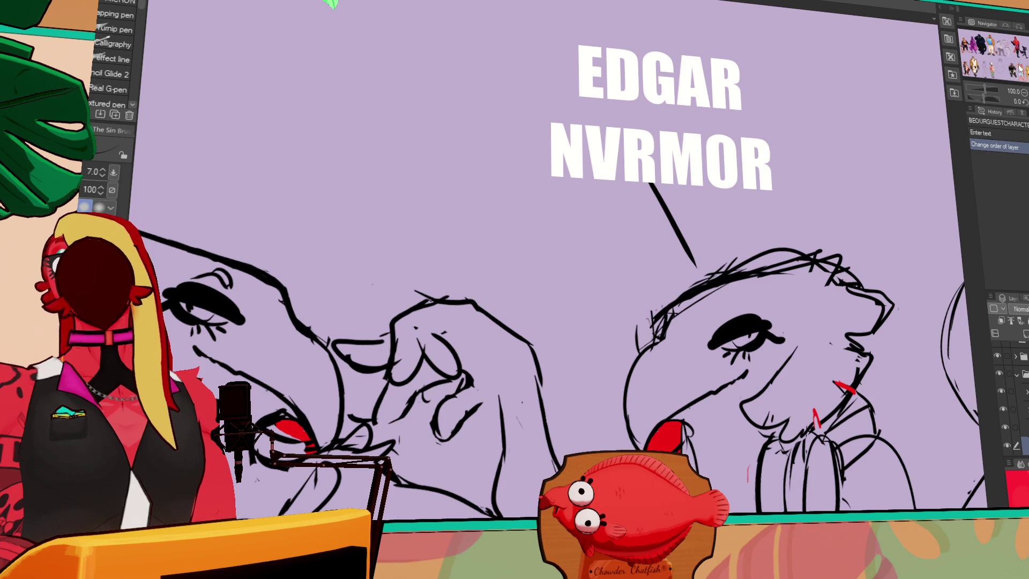
Step: Move over to the black character and zoom the lineup out to 50%
{"action": "left_click_drag", "start_coordinate": [1011, 67], "coordinate": [1022, 51]}
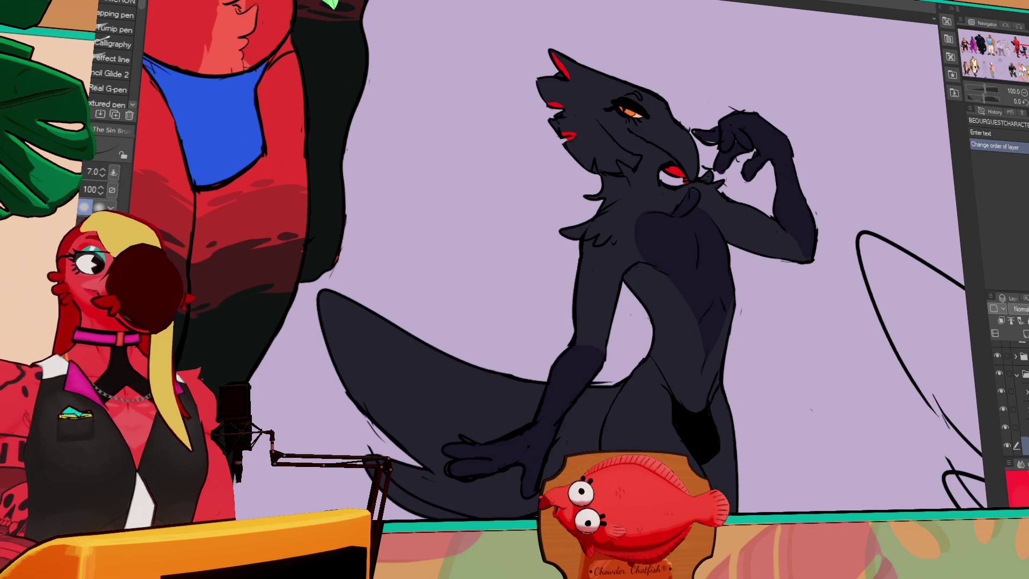
{"action": "left_click", "coordinate": [1024, 94]}
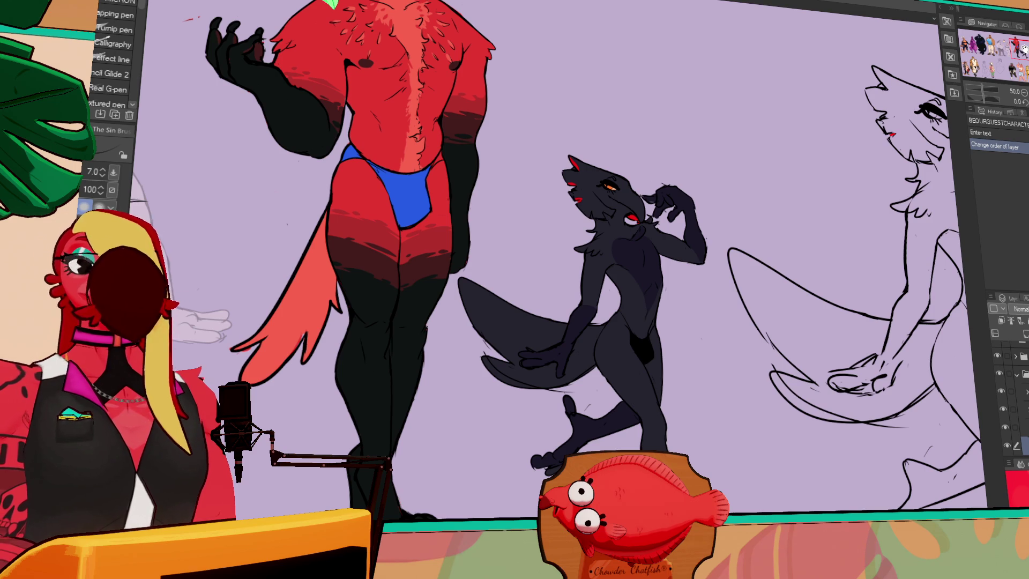
{"action": "mouse_move", "coordinate": [1024, 49]}
{"action": "left_mouse_down"}
{"action": "mouse_move", "coordinate": [1017, 40]}
{"action": "mouse_move", "coordinate": [1022, 48]}
{"action": "left_mouse_up"}
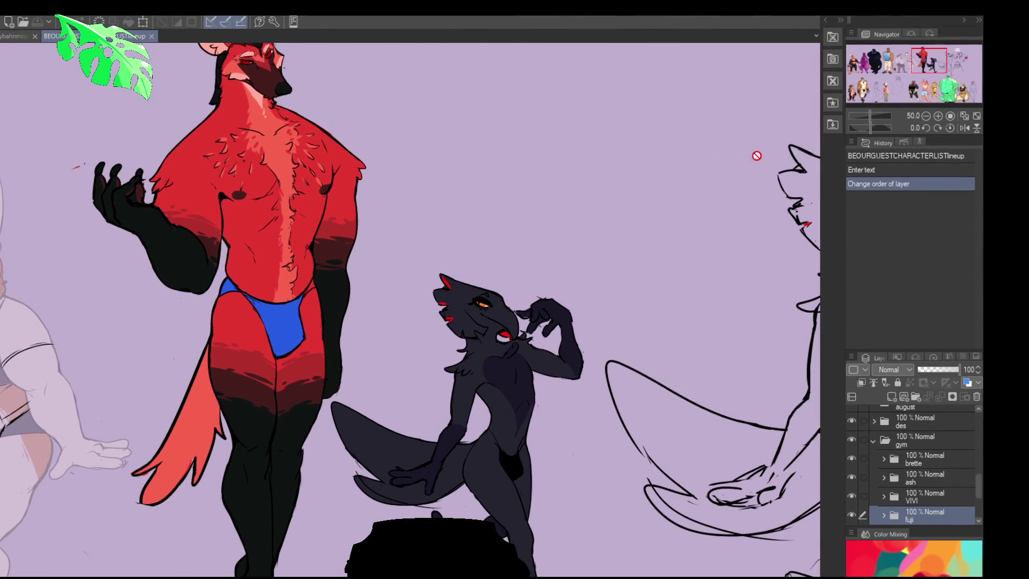
{"action": "scroll", "coordinate": [760, 169], "scroll_direction": "down", "scroll_amount": 1}
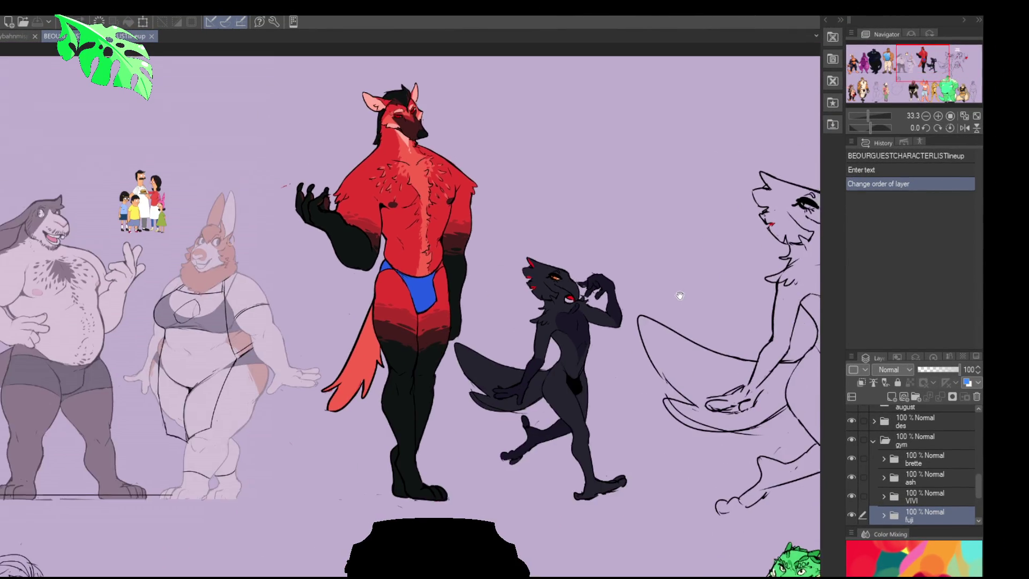
{"action": "scroll", "coordinate": [918, 448], "scroll_direction": "down", "scroll_amount": 3}
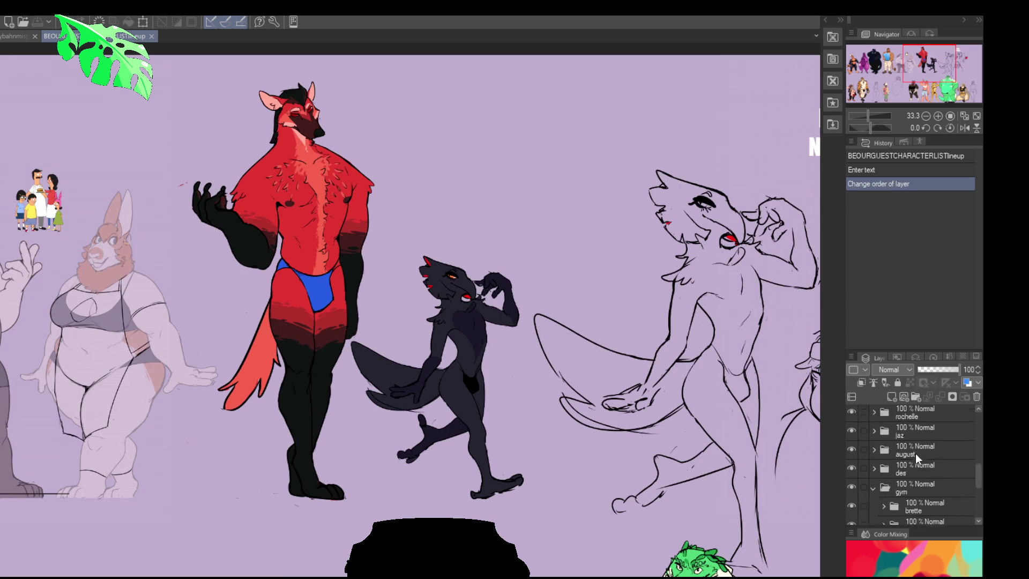
Step: Move the Fuji character toward the canvas centre, undo it, and return to the ybahnmisprites sketch
{"action": "mouse_move", "coordinate": [686, 573]}
{"action": "left_mouse_down"}
{"action": "mouse_move", "coordinate": [684, 310]}
{"action": "mouse_move", "coordinate": [546, 277]}
{"action": "mouse_move", "coordinate": [565, 285]}
{"action": "mouse_move", "coordinate": [554, 292]}
{"action": "left_mouse_up"}
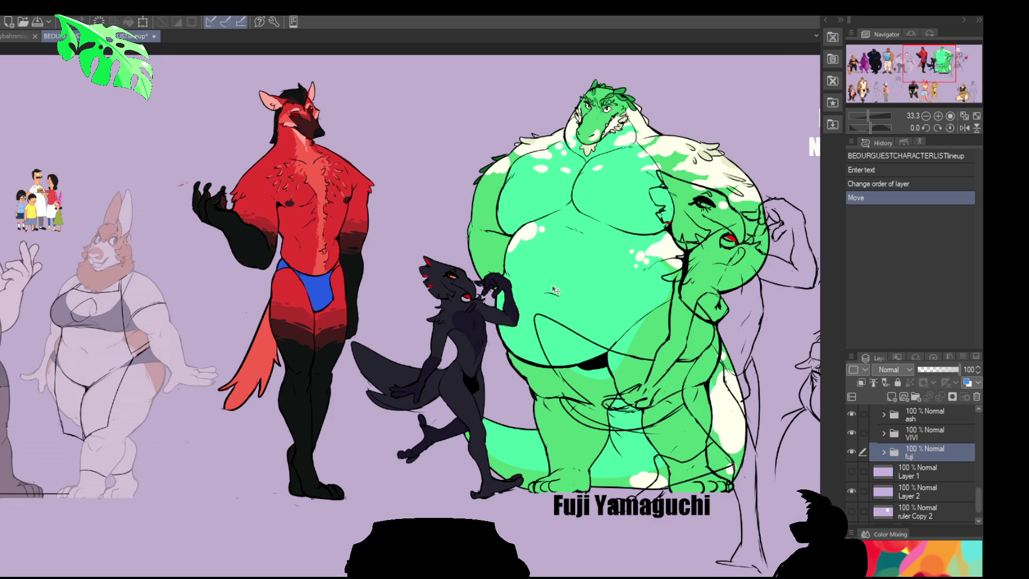
{"action": "left_click_drag", "start_coordinate": [551, 289], "coordinate": [541, 293]}
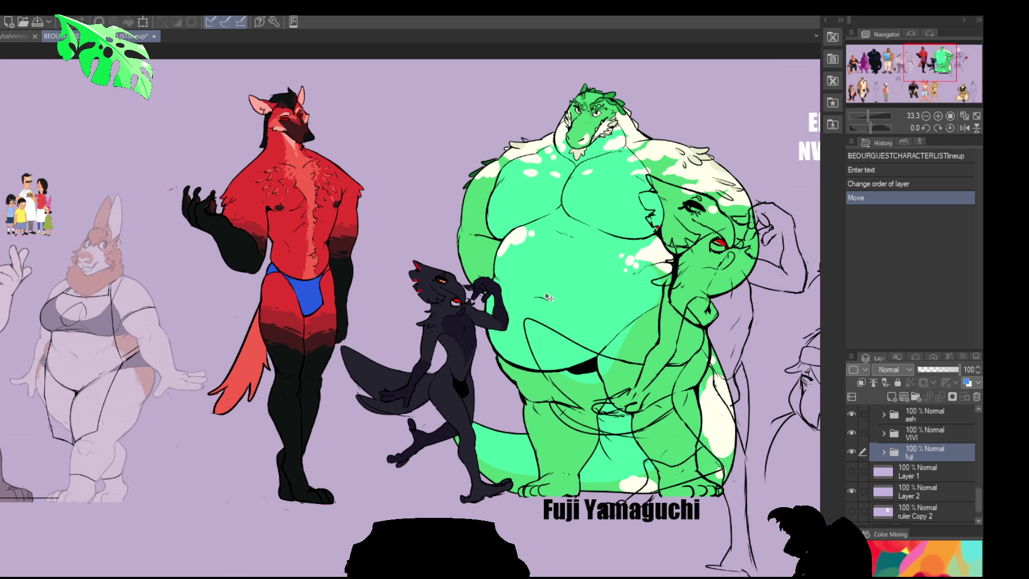
{"action": "key", "text": "ctrl+z"}
{"action": "left_click_drag", "start_coordinate": [547, 297], "coordinate": [488, 305]}
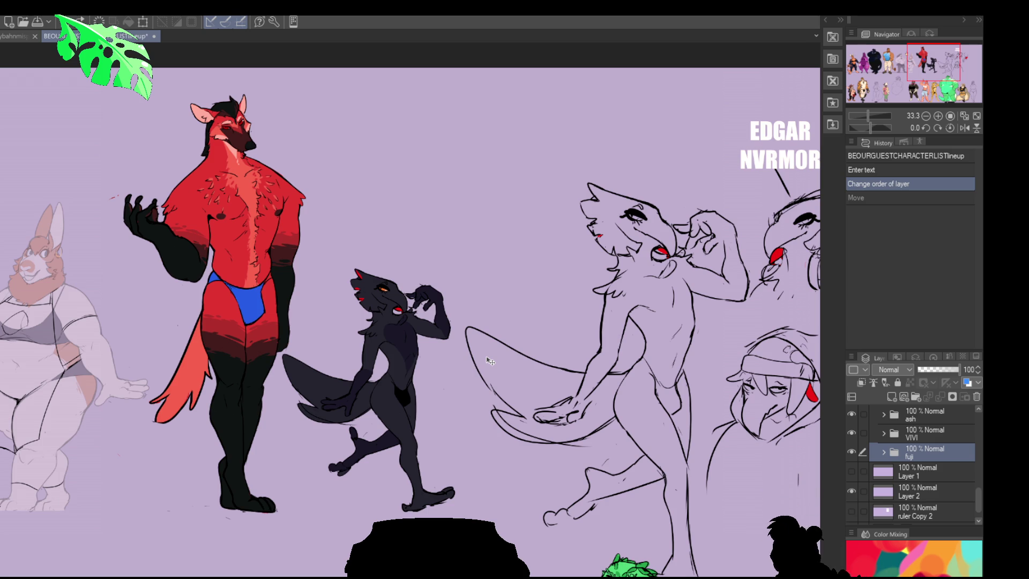
{"action": "mouse_move", "coordinate": [503, 401]}
{"action": "left_mouse_down"}
{"action": "mouse_move", "coordinate": [467, 311]}
{"action": "mouse_move", "coordinate": [499, 346]}
{"action": "left_mouse_up"}
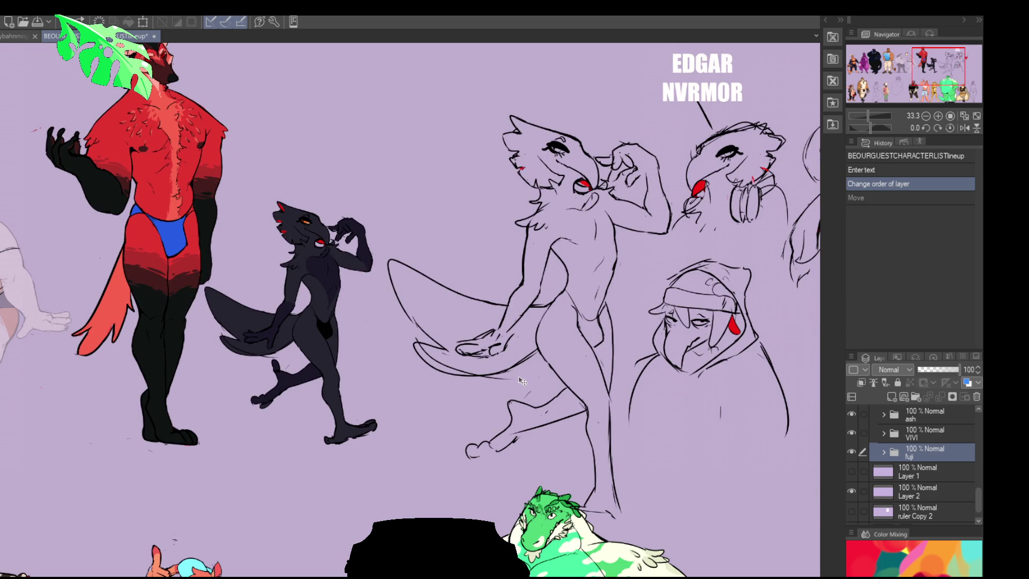
{"action": "scroll", "coordinate": [482, 385], "scroll_direction": "up", "scroll_amount": 5}
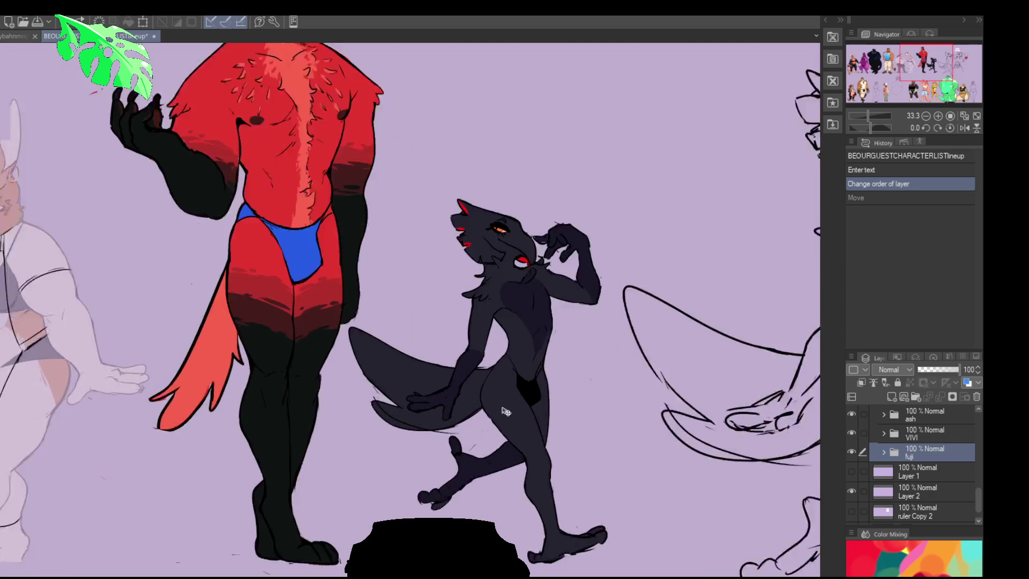
{"action": "left_click_drag", "start_coordinate": [513, 405], "coordinate": [521, 441]}
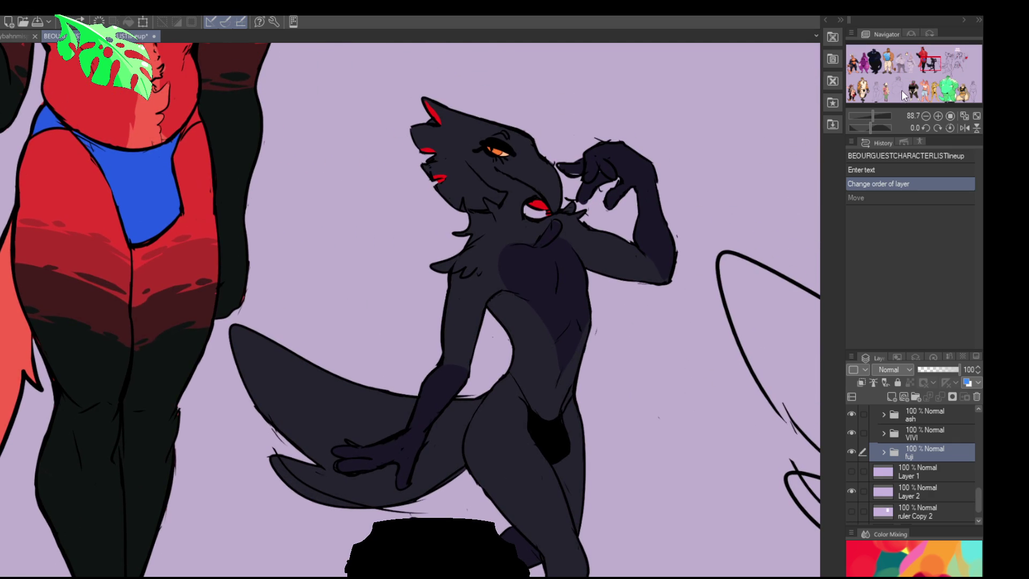
{"action": "scroll", "coordinate": [896, 89], "scroll_direction": "down", "scroll_amount": 3}
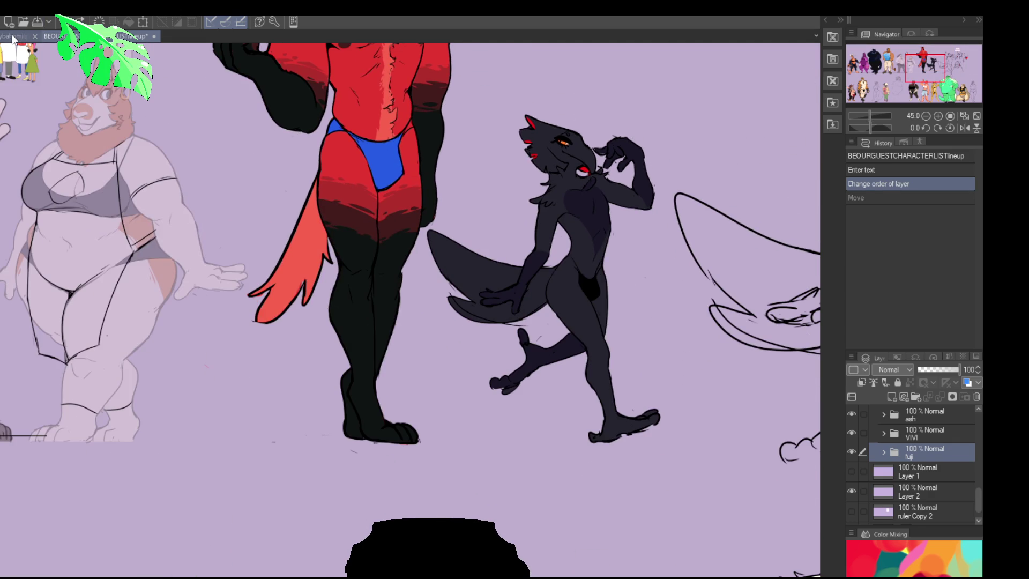
{"action": "left_click", "coordinate": [17, 37]}
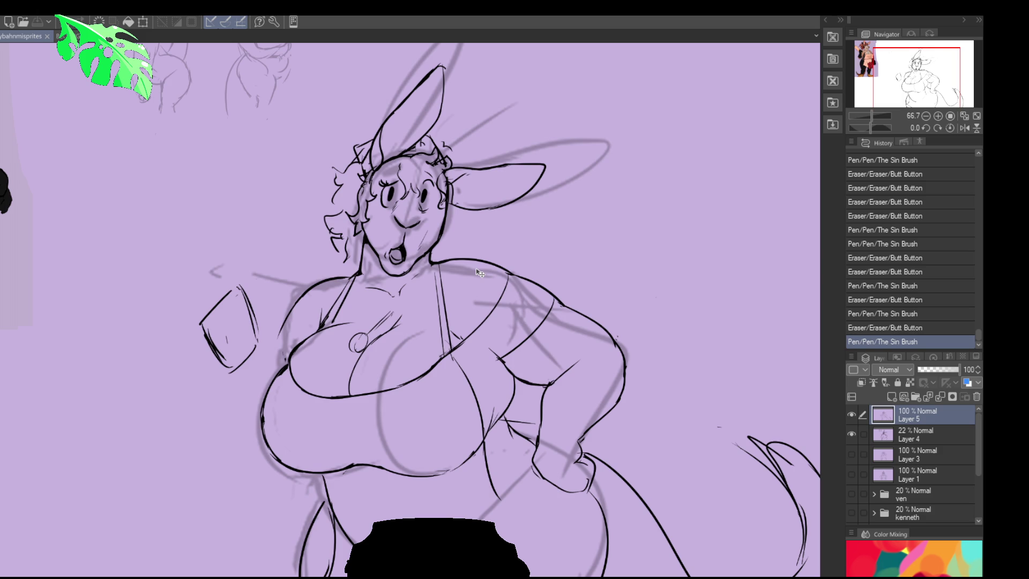
Step: Touch up the kangaroo's outline, erasing and redrawing her arm line with retried strokes undone
{"action": "left_click_drag", "start_coordinate": [611, 307], "coordinate": [617, 288]}
{"action": "left_click", "coordinate": [491, 333]}
{"action": "left_click", "coordinate": [497, 343]}
{"action": "scroll", "coordinate": [535, 283], "scroll_direction": "down", "scroll_amount": 2}
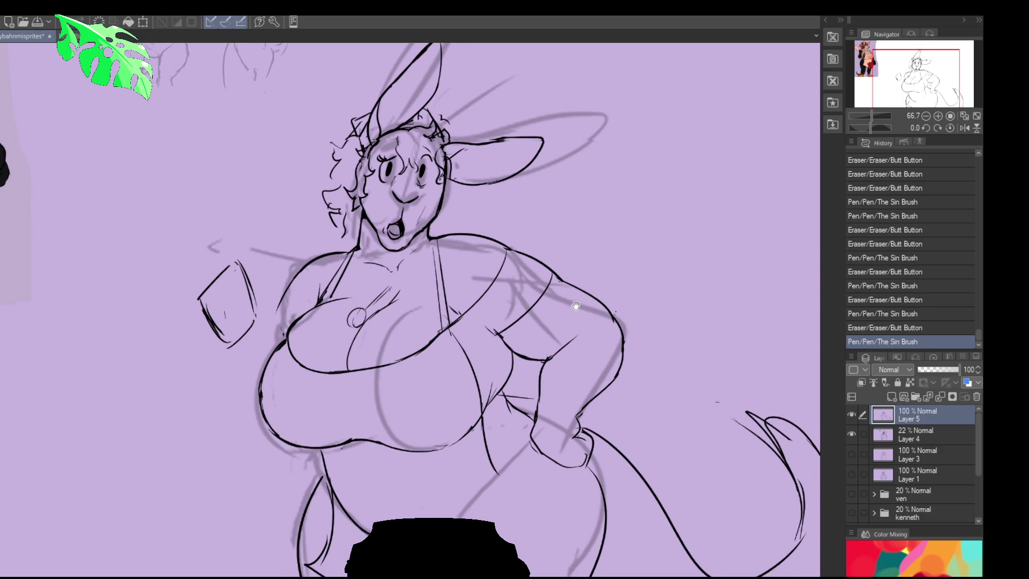
{"action": "left_click_drag", "start_coordinate": [513, 339], "coordinate": [493, 340]}
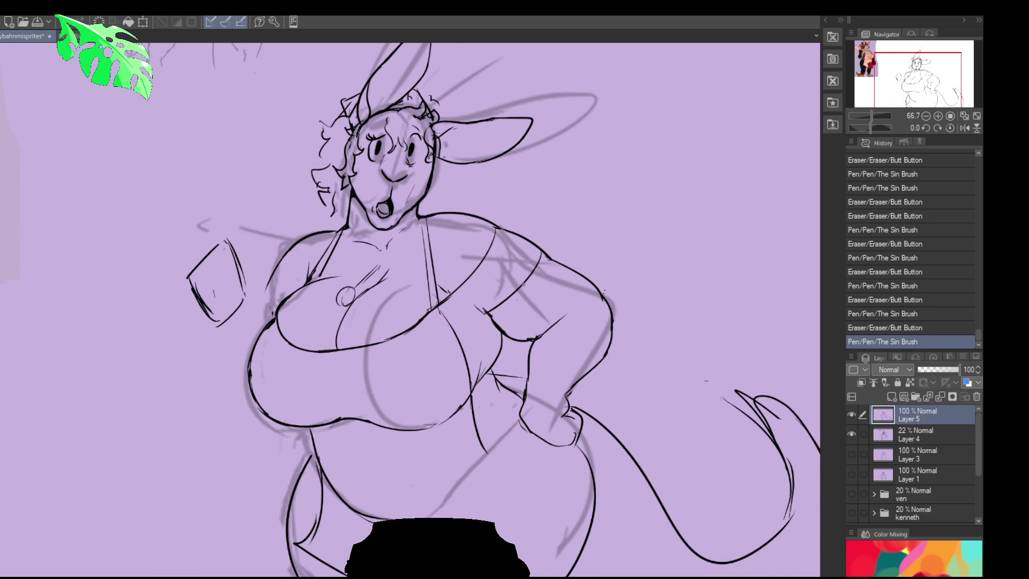
{"action": "left_click_drag", "start_coordinate": [566, 244], "coordinate": [589, 271]}
{"action": "left_click_drag", "start_coordinate": [477, 332], "coordinate": [500, 359]}
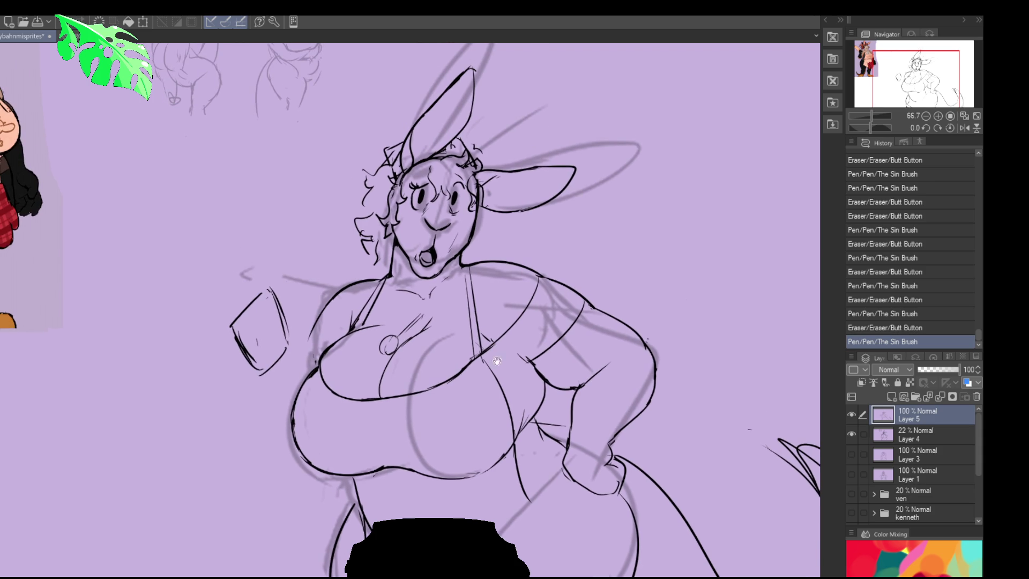
{"action": "key", "text": "ctrl+z"}
{"action": "mouse_move", "coordinate": [248, 358]}
{"action": "left_mouse_down"}
{"action": "mouse_move", "coordinate": [242, 405]}
{"action": "mouse_move", "coordinate": [223, 418]}
{"action": "mouse_move", "coordinate": [206, 455]}
{"action": "mouse_move", "coordinate": [214, 418]}
{"action": "mouse_move", "coordinate": [211, 459]}
{"action": "left_mouse_up"}
{"action": "key", "text": "ctrl+z"}
{"action": "key", "text": "ctrl+z"}
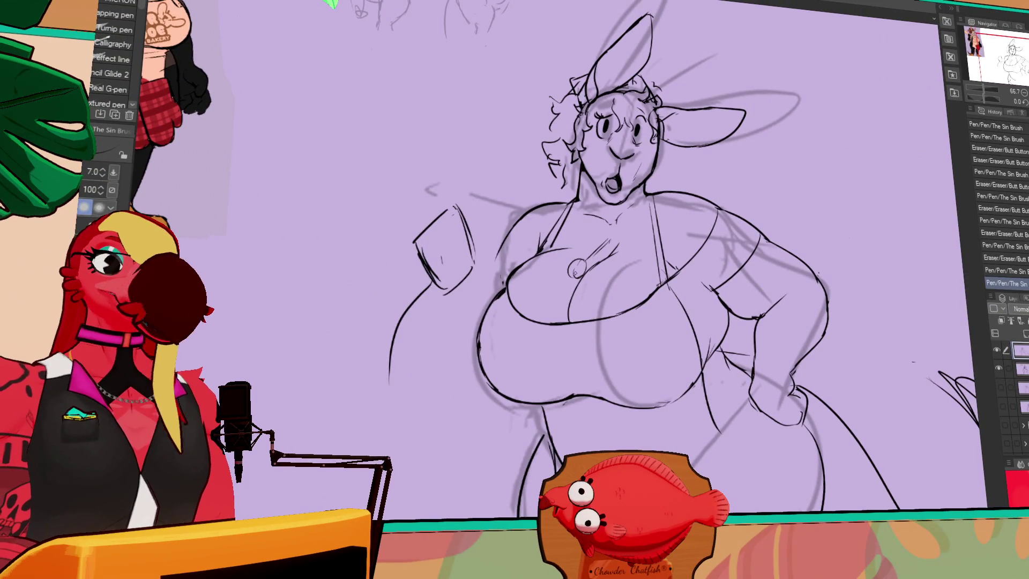
{"action": "left_click_drag", "start_coordinate": [615, 288], "coordinate": [686, 232]}
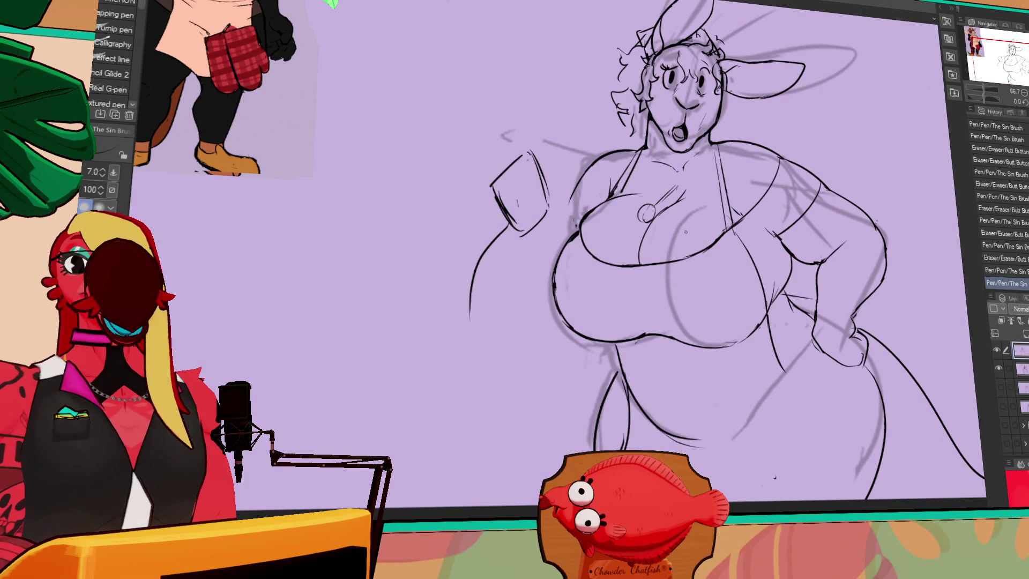
Step: Redraw the kangaroo's left arm and body contour further out
{"action": "scroll", "coordinate": [504, 276], "scroll_direction": "down", "scroll_amount": 1}
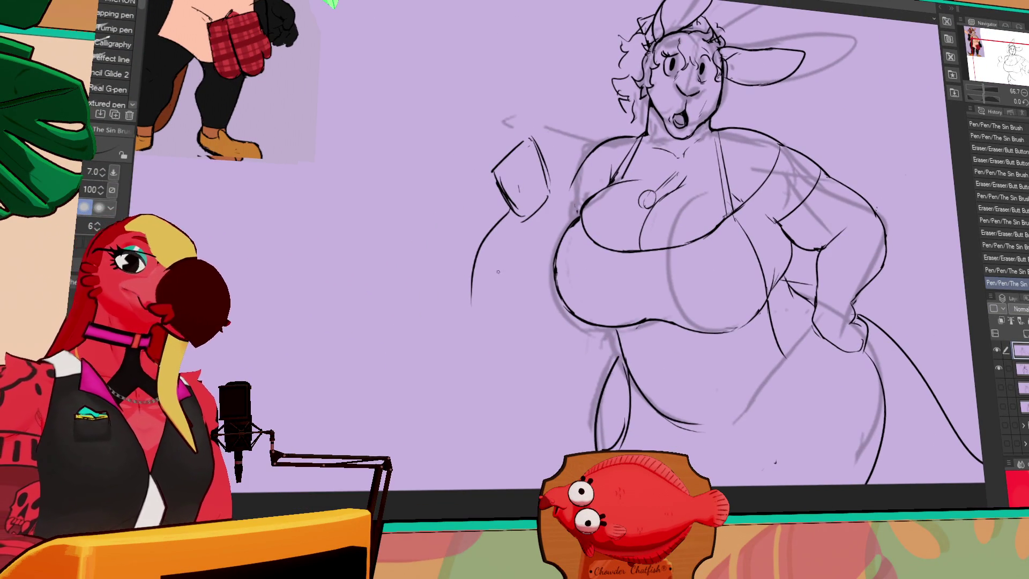
{"action": "left_click_drag", "start_coordinate": [501, 225], "coordinate": [474, 298]}
{"action": "left_click_drag", "start_coordinate": [508, 213], "coordinate": [462, 289]}
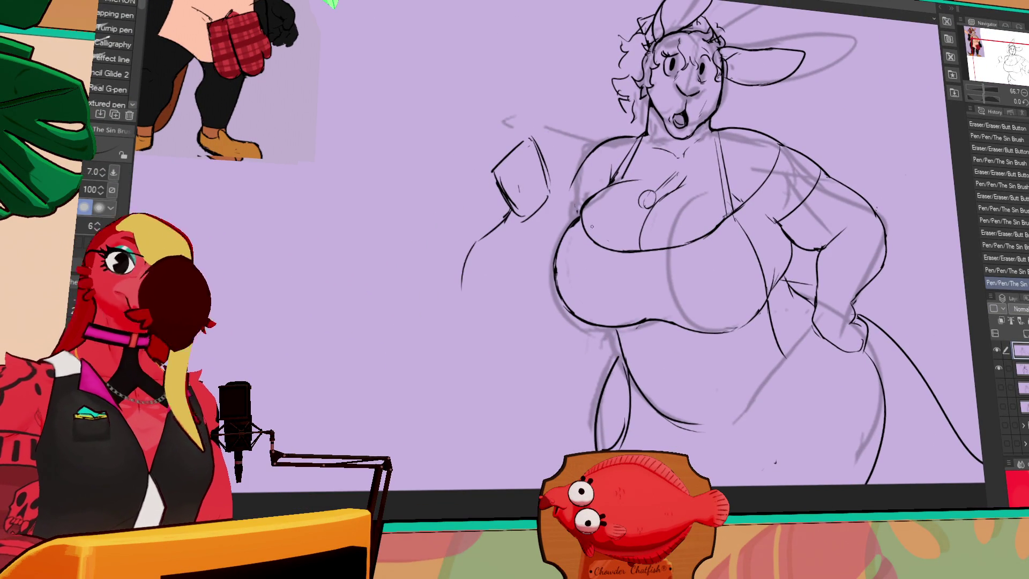
{"action": "key", "text": "e"}
{"action": "key", "text": "p"}
{"action": "mouse_move", "coordinate": [508, 214]}
{"action": "left_mouse_down"}
{"action": "mouse_move", "coordinate": [465, 290]}
{"action": "mouse_move", "coordinate": [539, 319]}
{"action": "mouse_move", "coordinate": [498, 329]}
{"action": "mouse_move", "coordinate": [528, 325]}
{"action": "left_mouse_up"}
{"action": "key", "text": "e"}
{"action": "key", "text": "p"}
{"action": "key", "text": "e"}
{"action": "key", "text": "p"}
{"action": "key", "text": "e"}
{"action": "key", "text": "p"}
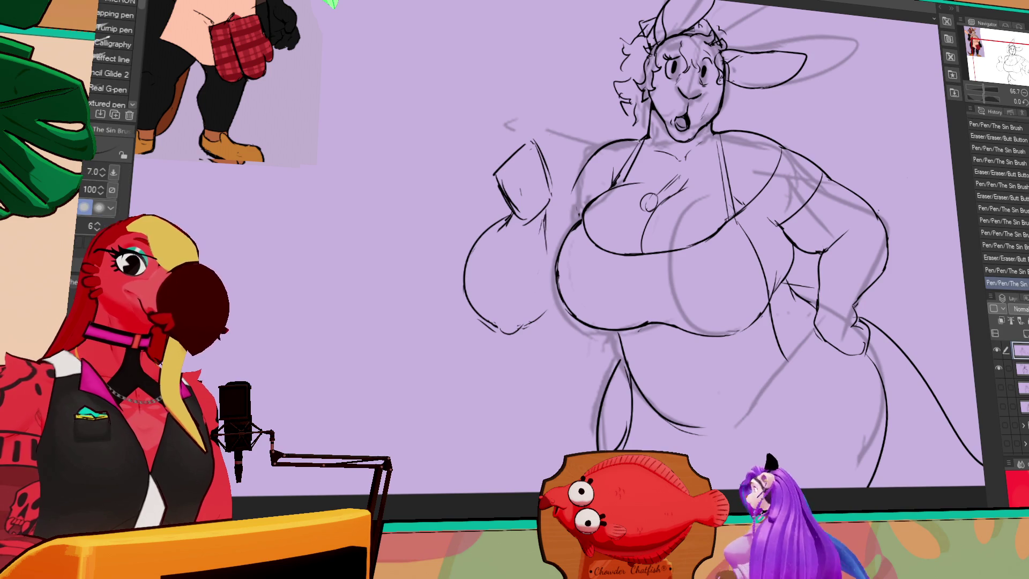
{"action": "key", "text": "e"}
Step: Erase the old left breast contour and redraw it cleaner
{"action": "left_click_drag", "start_coordinate": [469, 265], "coordinate": [474, 295]}
{"action": "key", "text": "p"}
{"action": "mouse_move", "coordinate": [496, 222]}
{"action": "left_mouse_down"}
{"action": "mouse_move", "coordinate": [471, 300]}
{"action": "mouse_move", "coordinate": [479, 305]}
{"action": "left_mouse_up"}
{"action": "key", "text": "p"}
{"action": "mouse_move", "coordinate": [496, 228]}
{"action": "left_mouse_down"}
{"action": "mouse_move", "coordinate": [485, 319]}
{"action": "mouse_move", "coordinate": [507, 322]}
{"action": "left_mouse_up"}
{"action": "key", "text": "e"}
{"action": "key", "text": "p"}
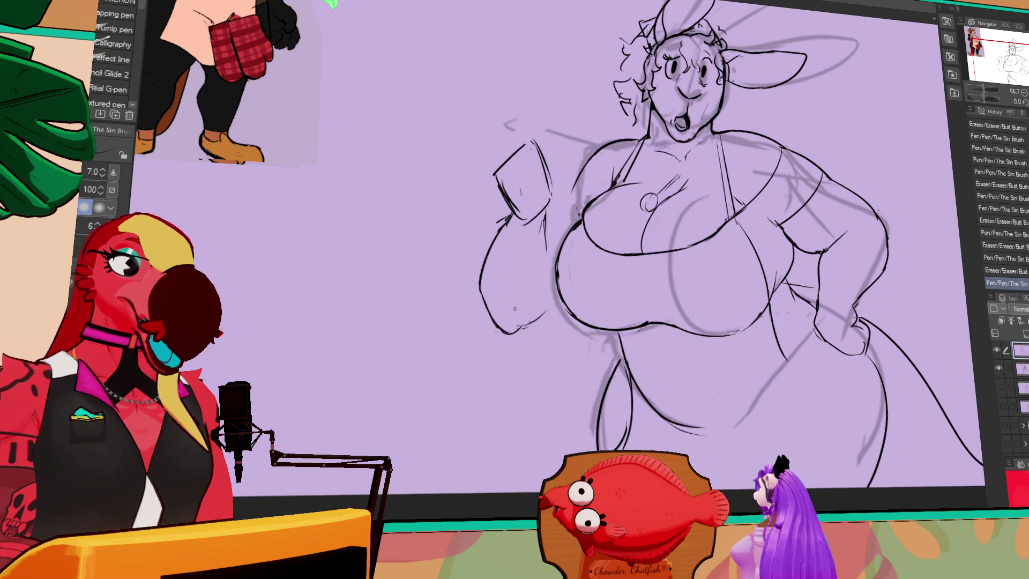
Step: Clean up rough body lines and add lines along the right hip
{"action": "key", "text": "e"}
{"action": "mouse_move", "coordinate": [797, 289]}
{"action": "left_mouse_down"}
{"action": "mouse_move", "coordinate": [804, 278]}
{"action": "mouse_move", "coordinate": [819, 287]}
{"action": "left_mouse_up"}
{"action": "key", "text": "p"}
{"action": "left_click_drag", "start_coordinate": [806, 252], "coordinate": [808, 236]}
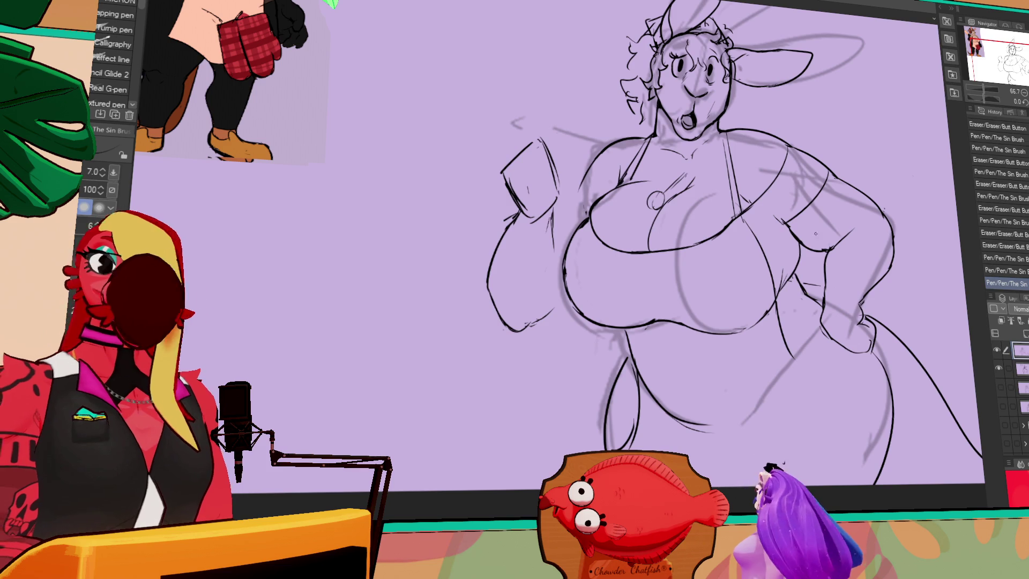
{"action": "left_click_drag", "start_coordinate": [801, 283], "coordinate": [801, 333]}
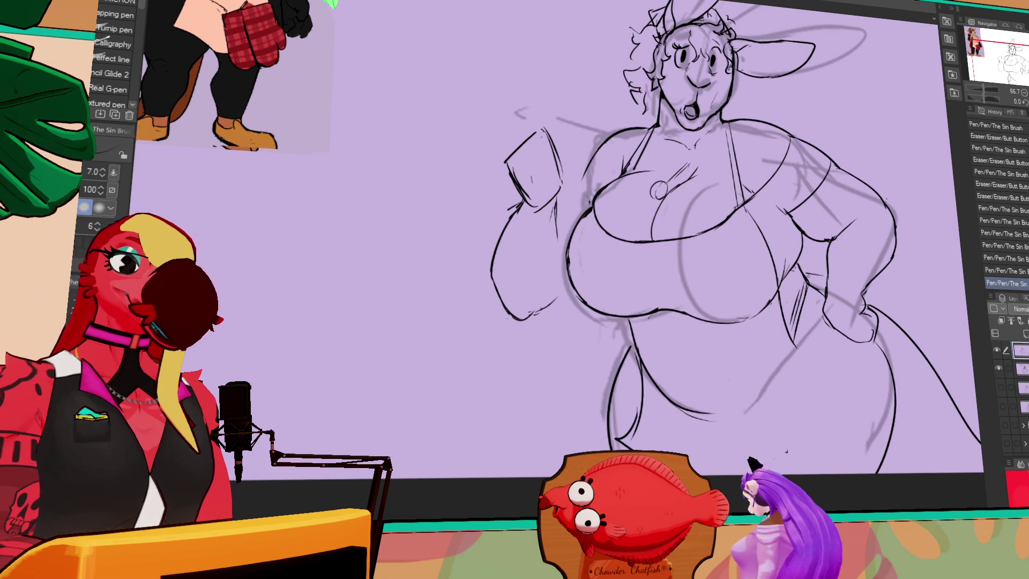
Step: Erase rough lines near the head and draw the kangaroo's second ear
{"action": "key", "text": "e"}
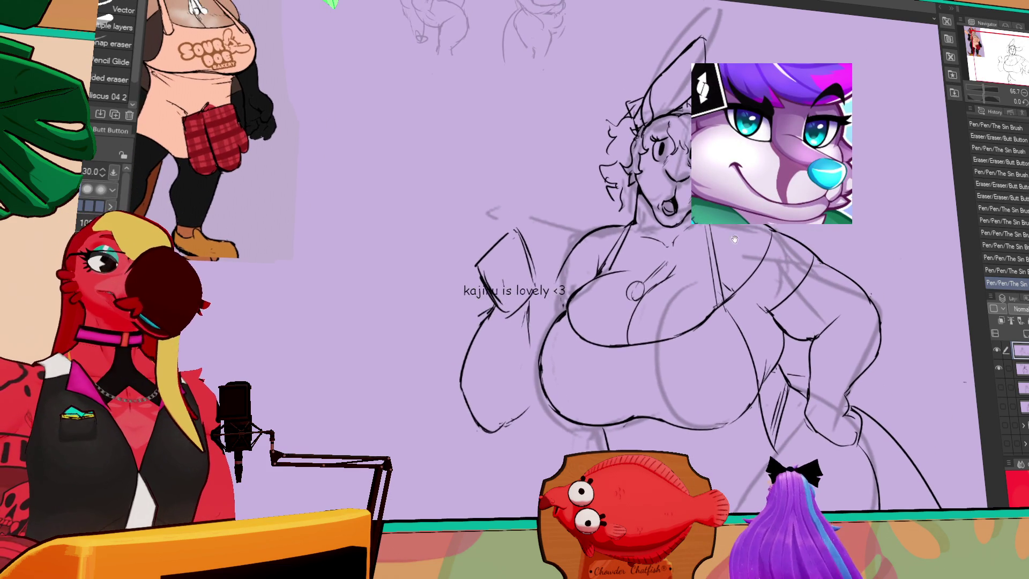
{"action": "left_click_drag", "start_coordinate": [583, 300], "coordinate": [574, 294]}
{"action": "key", "text": "p"}
{"action": "left_click_drag", "start_coordinate": [710, 131], "coordinate": [714, 165]}
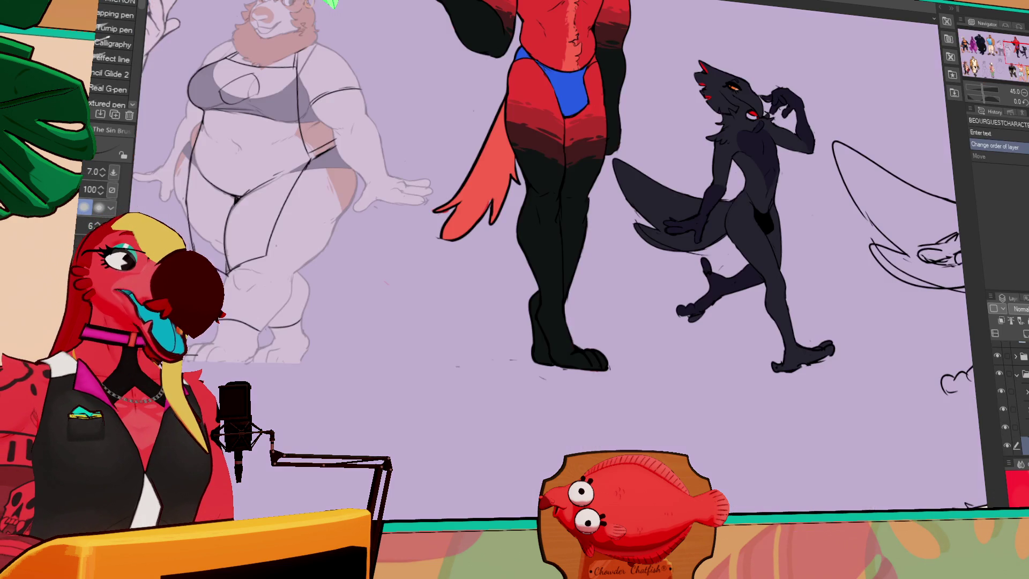
{"action": "key", "text": "ctrl+Tab"}
{"action": "scroll", "coordinate": [536, 214], "scroll_direction": "up", "scroll_amount": 2}
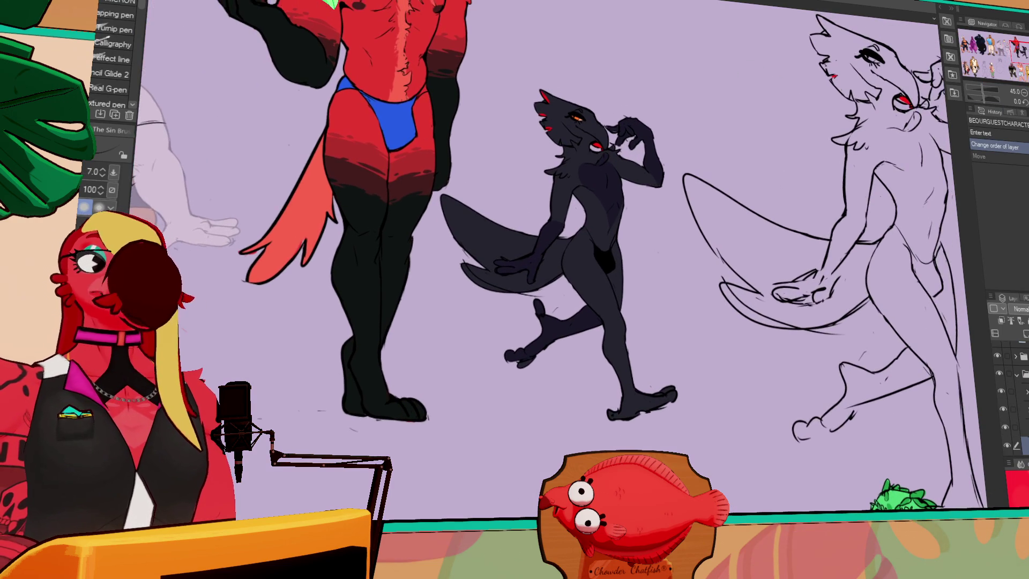
{"action": "left_click_drag", "start_coordinate": [536, 268], "coordinate": [568, 295]}
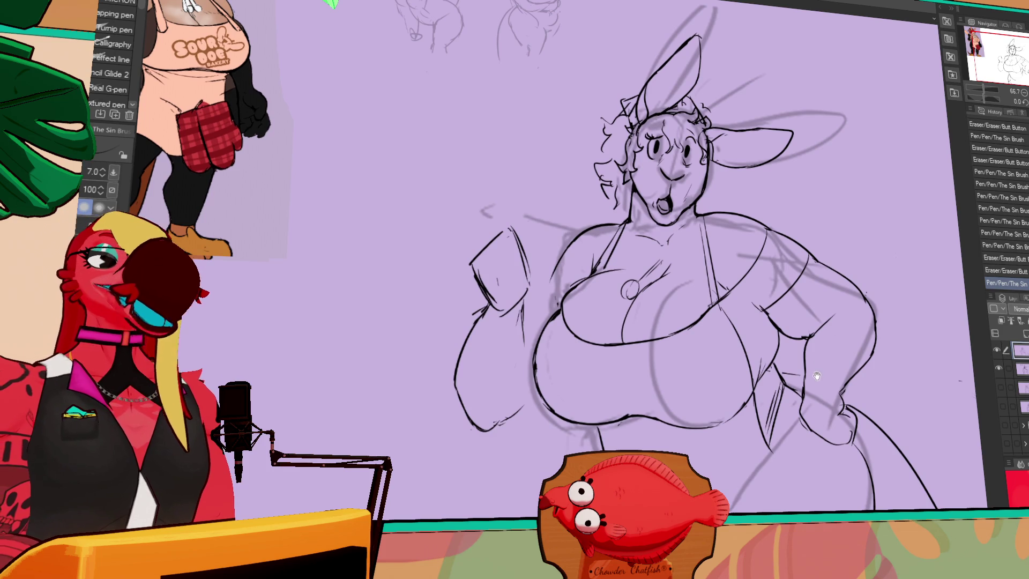
Step: Add short lines along the apron strap and refine the shoulder line
{"action": "left_click_drag", "start_coordinate": [817, 375], "coordinate": [820, 357]}
{"action": "left_click_drag", "start_coordinate": [785, 193], "coordinate": [789, 187]}
{"action": "left_click_drag", "start_coordinate": [720, 195], "coordinate": [722, 278]}
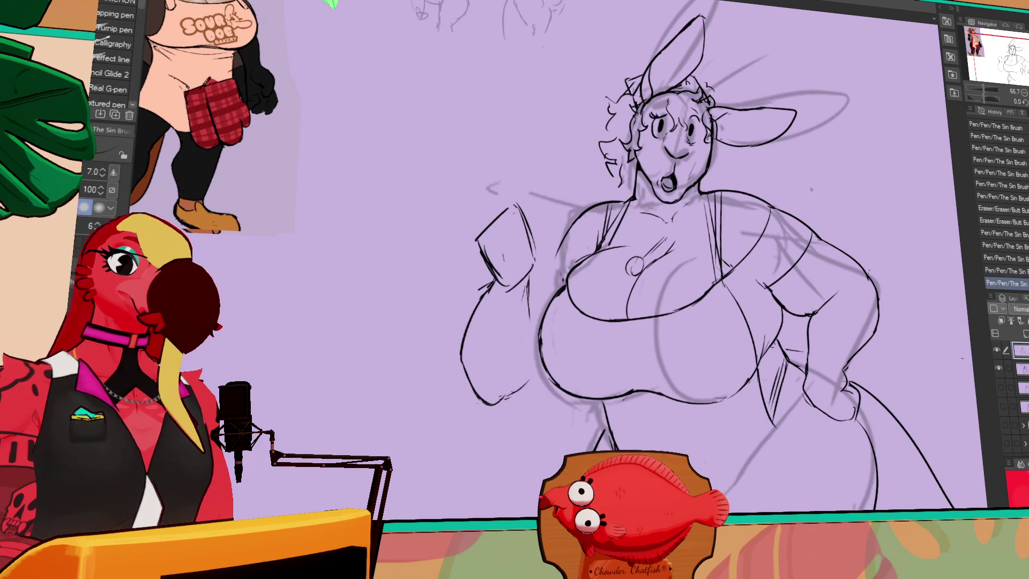
{"action": "left_click_drag", "start_coordinate": [840, 255], "coordinate": [833, 231]}
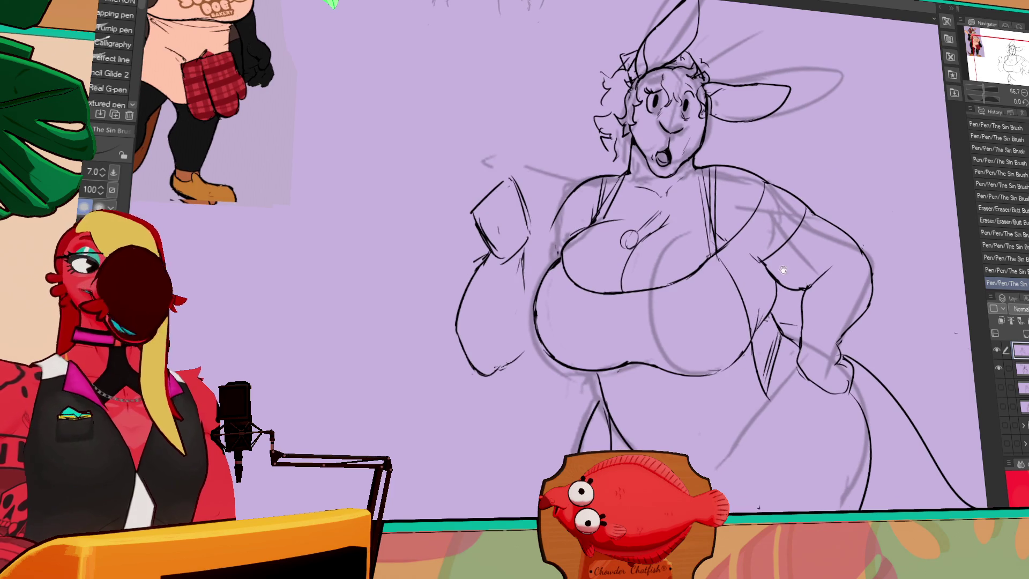
{"action": "key", "text": "e"}
{"action": "left_click_drag", "start_coordinate": [793, 261], "coordinate": [796, 266]}
{"action": "key", "text": "p"}
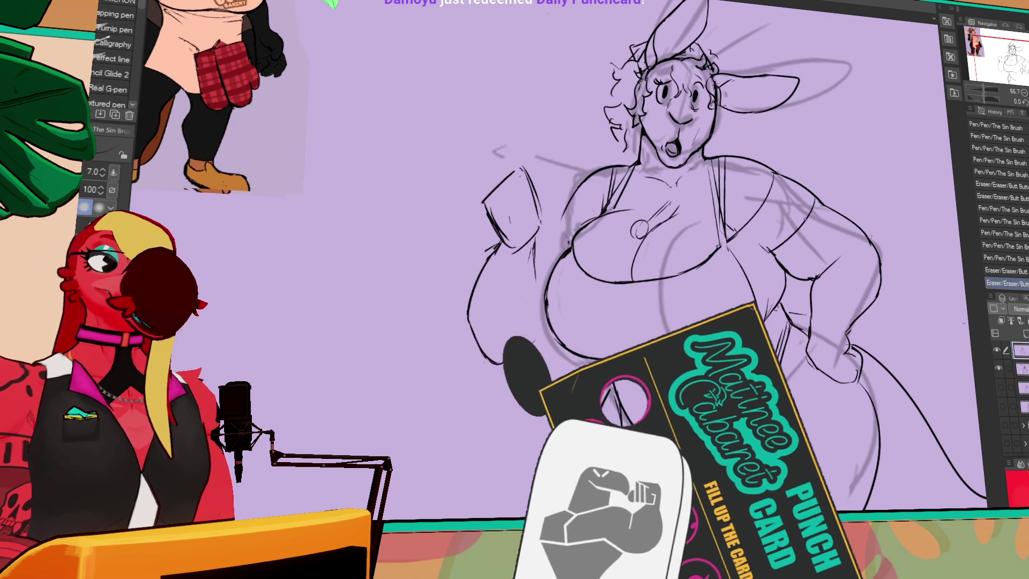
{"action": "left_click_drag", "start_coordinate": [762, 251], "coordinate": [766, 256]}
{"action": "left_click_drag", "start_coordinate": [839, 213], "coordinate": [846, 219]}
{"action": "left_click_drag", "start_coordinate": [760, 256], "coordinate": [768, 261]}
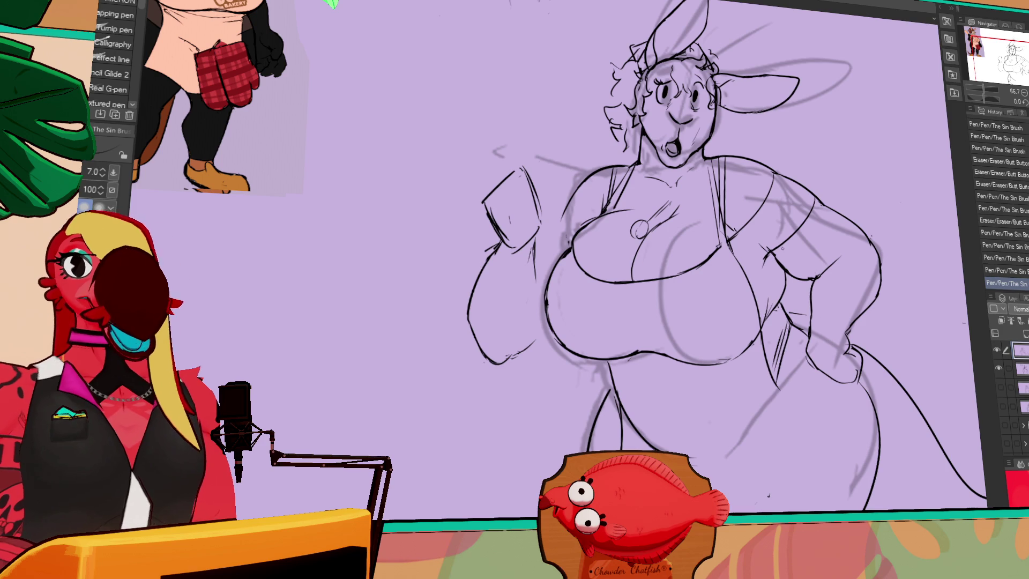
Step: Touch up the shoulder, darken the belly line and redraw lower-body lines
{"action": "left_click_drag", "start_coordinate": [696, 268], "coordinate": [711, 238]}
{"action": "mouse_move", "coordinate": [784, 230]}
{"action": "left_mouse_down"}
{"action": "mouse_move", "coordinate": [787, 248]}
{"action": "mouse_move", "coordinate": [773, 204]}
{"action": "left_mouse_up"}
{"action": "left_click_drag", "start_coordinate": [610, 289], "coordinate": [688, 304]}
{"action": "left_click_drag", "start_coordinate": [616, 300], "coordinate": [734, 301]}
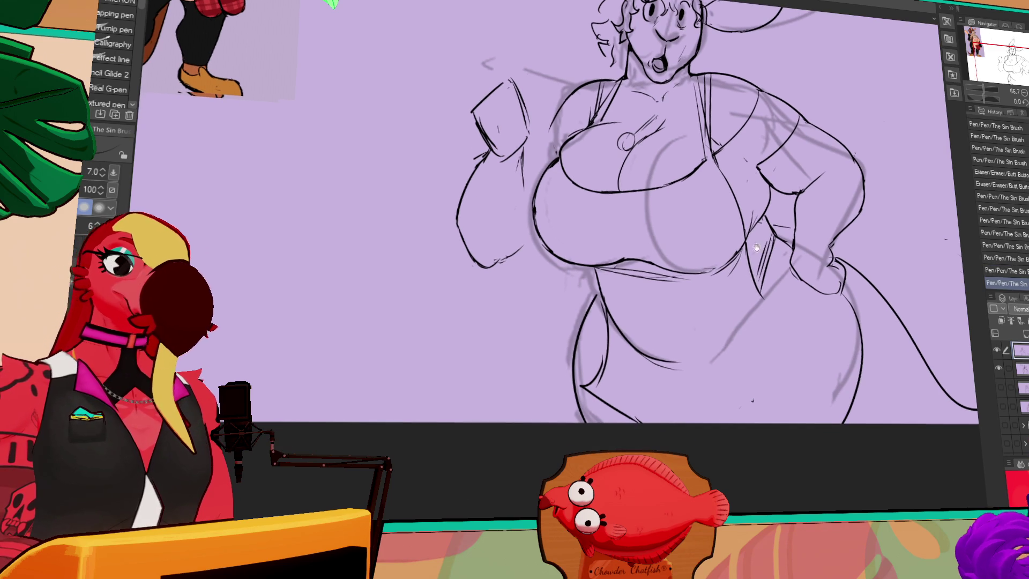
{"action": "left_click_drag", "start_coordinate": [703, 336], "coordinate": [692, 322]}
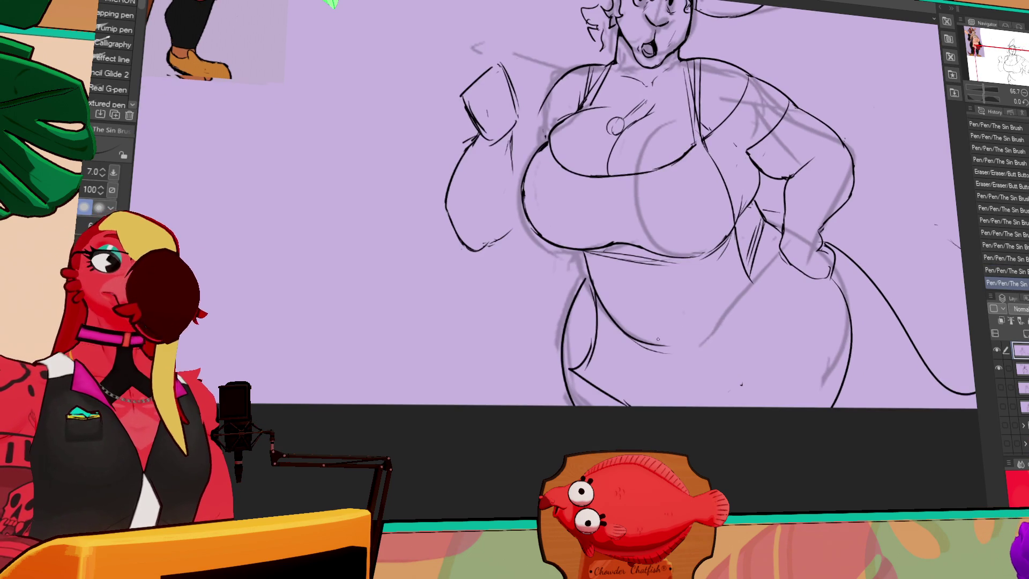
{"action": "left_click_drag", "start_coordinate": [624, 360], "coordinate": [744, 288]}
{"action": "key", "text": "ctrl+z"}
Step: Replace the short side stroke with a longer clean line down the body's side
{"action": "mouse_move", "coordinate": [689, 355]}
{"action": "left_mouse_down"}
{"action": "mouse_move", "coordinate": [745, 287]}
{"action": "mouse_move", "coordinate": [742, 384]}
{"action": "left_mouse_up"}
{"action": "key", "text": "ctrl+z"}
{"action": "key", "text": "ctrl+z"}
{"action": "key", "text": "e"}
{"action": "left_click", "coordinate": [733, 343]}
{"action": "key", "text": "p"}
{"action": "left_click_drag", "start_coordinate": [742, 337], "coordinate": [747, 390]}
{"action": "key", "text": "e"}
{"action": "left_click", "coordinate": [737, 353]}
{"action": "key", "text": "p"}
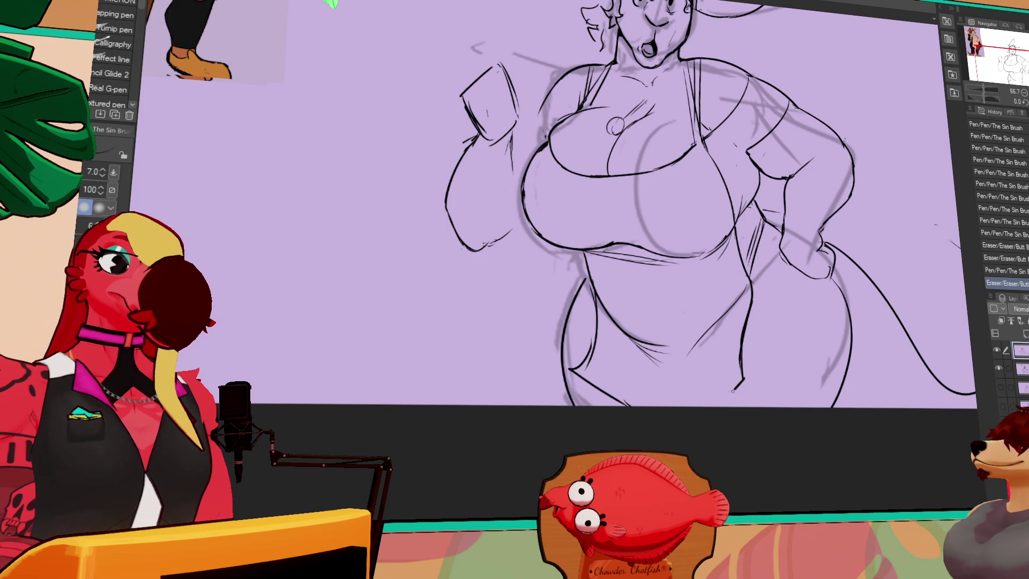
{"action": "left_click_drag", "start_coordinate": [742, 343], "coordinate": [747, 374]}
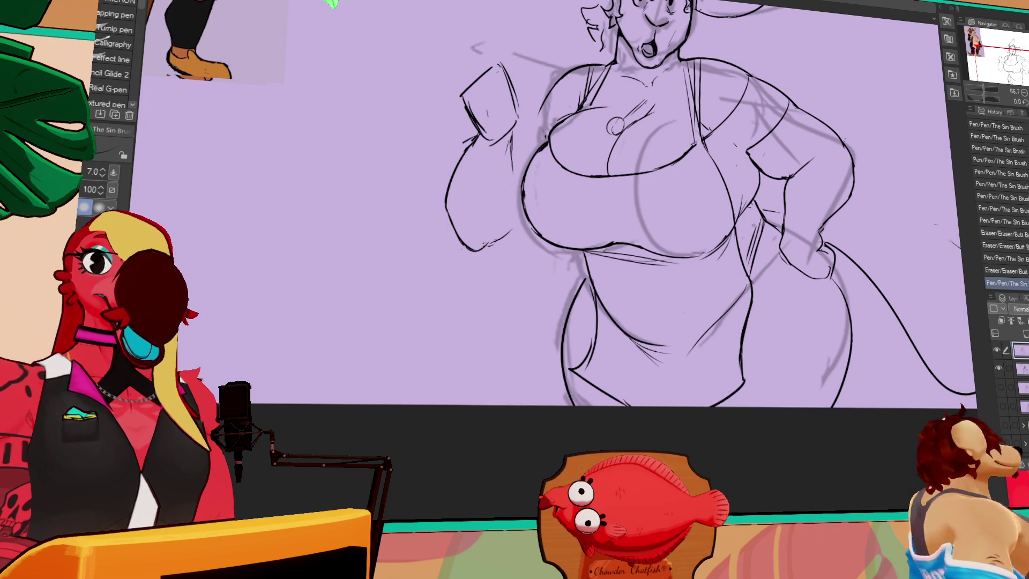
{"action": "mouse_move", "coordinate": [745, 280]}
{"action": "left_mouse_down"}
{"action": "mouse_move", "coordinate": [723, 274]}
{"action": "mouse_move", "coordinate": [725, 285]}
{"action": "left_mouse_up"}
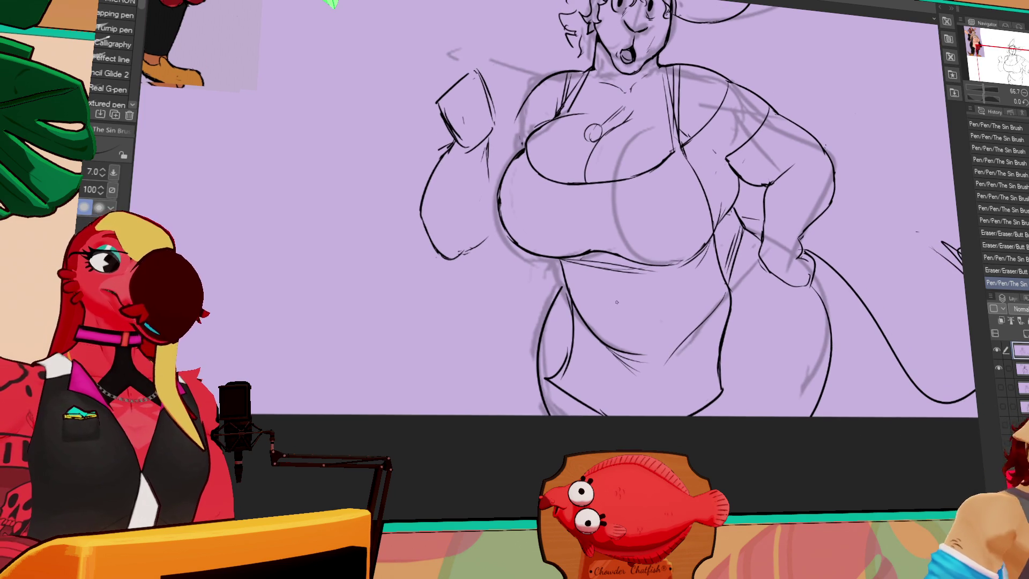
Step: Redraw the lower-left body line
{"action": "key", "text": "e"}
{"action": "left_click_drag", "start_coordinate": [563, 335], "coordinate": [562, 370]}
{"action": "key", "text": "p"}
{"action": "left_click_drag", "start_coordinate": [565, 307], "coordinate": [556, 373]}
Step: Erase and redraw the neckline, then draw a rough circle on the belly
{"action": "left_click_drag", "start_coordinate": [748, 113], "coordinate": [740, 174]}
{"action": "key", "text": "e"}
{"action": "mouse_move", "coordinate": [516, 242]}
{"action": "left_mouse_down"}
{"action": "mouse_move", "coordinate": [559, 250]}
{"action": "mouse_move", "coordinate": [557, 300]}
{"action": "mouse_move", "coordinate": [616, 303]}
{"action": "left_mouse_up"}
{"action": "key", "text": "p"}
{"action": "left_click_drag", "start_coordinate": [621, 290], "coordinate": [589, 257]}
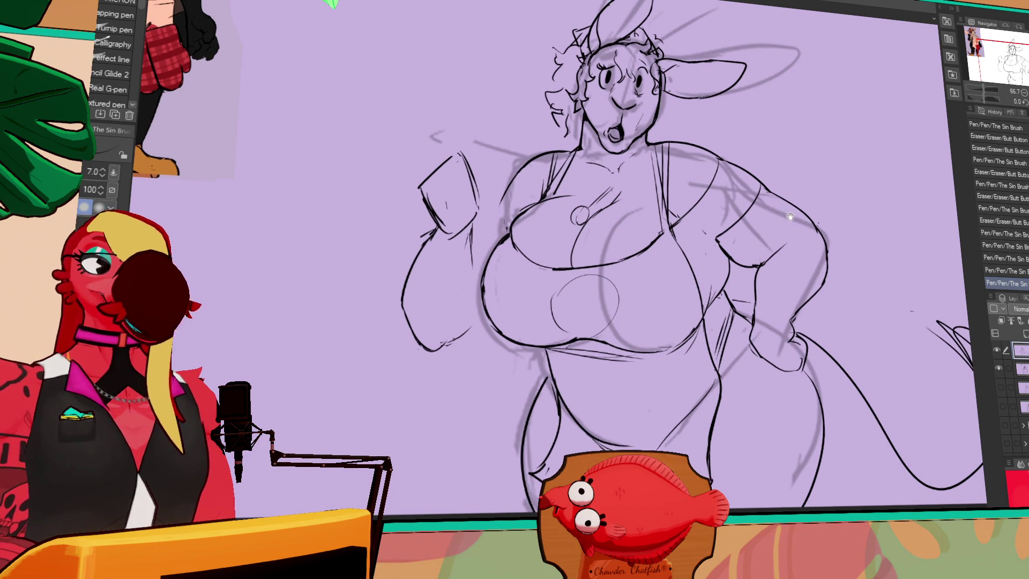
Step: Bring the head back into view and tidy the lines around the left apron strap
{"action": "mouse_move", "coordinate": [771, 140]}
{"action": "left_mouse_down"}
{"action": "mouse_move", "coordinate": [774, 203]}
{"action": "mouse_move", "coordinate": [802, 227]}
{"action": "left_mouse_up"}
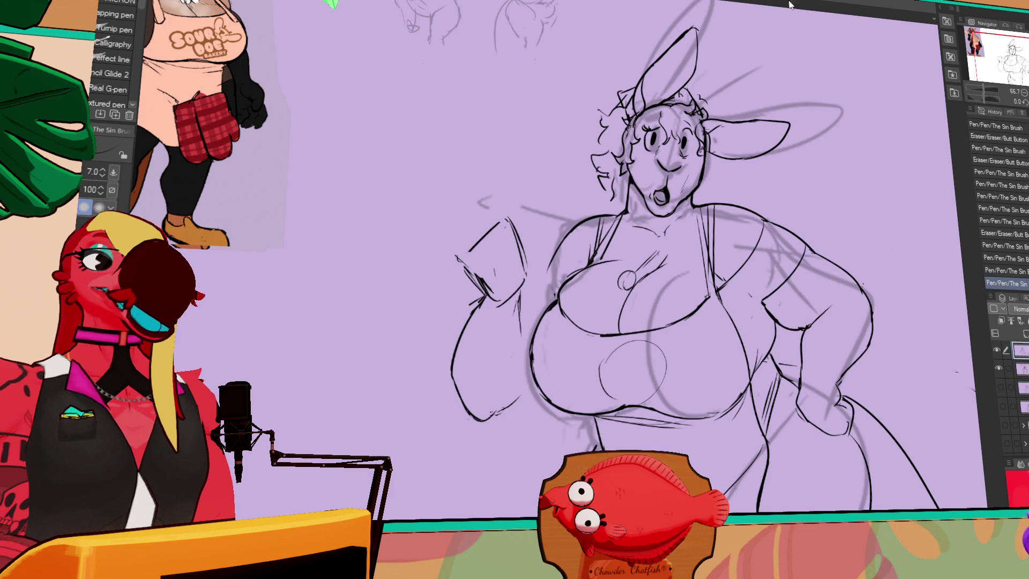
{"action": "left_click_drag", "start_coordinate": [816, 207], "coordinate": [818, 192]}
{"action": "left_click_drag", "start_coordinate": [729, 220], "coordinate": [783, 225]}
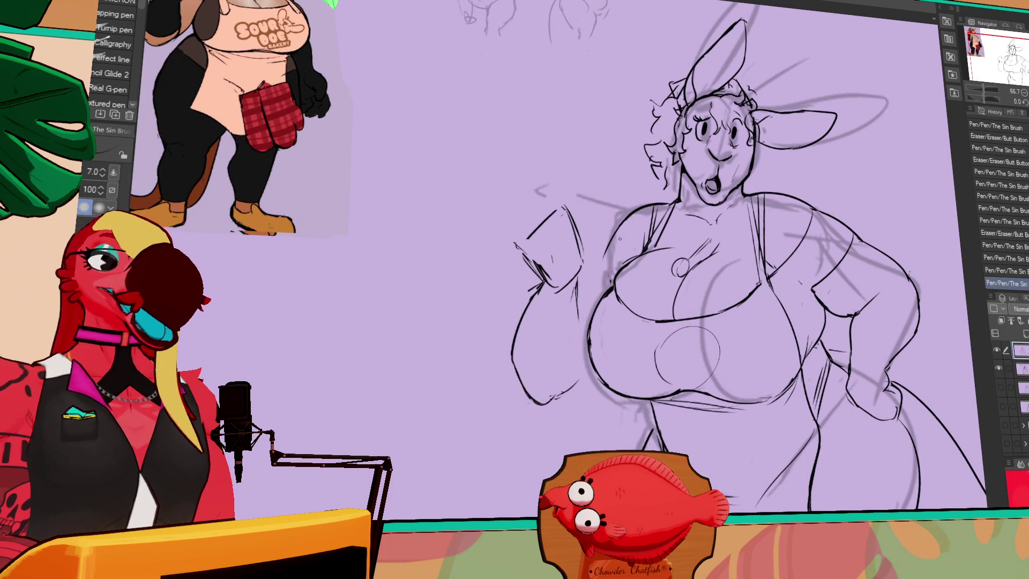
{"action": "left_click_drag", "start_coordinate": [641, 203], "coordinate": [608, 260]}
{"action": "left_click_drag", "start_coordinate": [638, 209], "coordinate": [616, 228]}
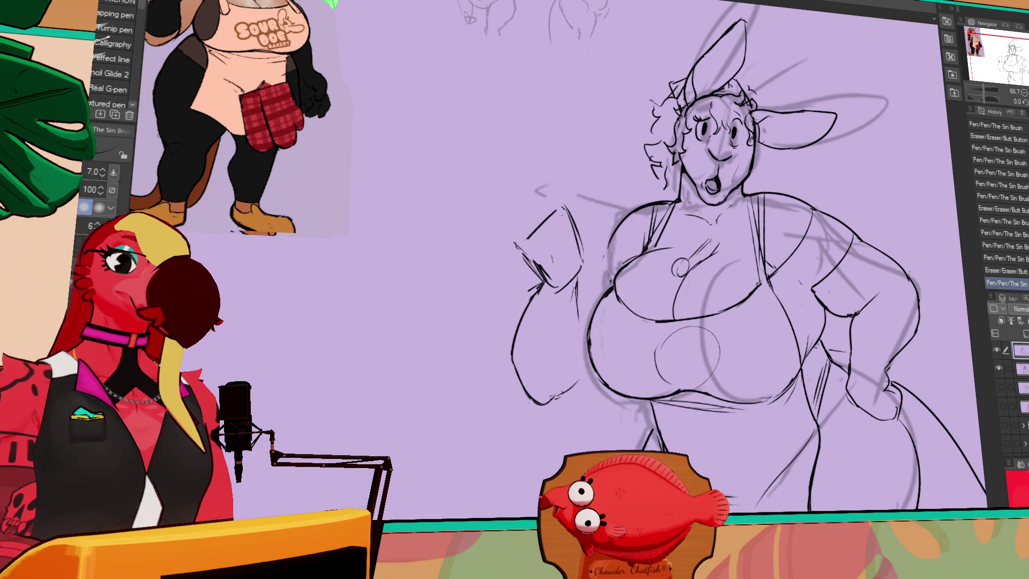
{"action": "left_click_drag", "start_coordinate": [608, 256], "coordinate": [605, 249]}
{"action": "left_click_drag", "start_coordinate": [604, 247], "coordinate": [572, 316]}
Step: Add small pen strokes to the figure, then lasso-select the raised arm sketch
{"action": "left_click_drag", "start_coordinate": [578, 271], "coordinate": [582, 271]}
{"action": "left_click_drag", "start_coordinate": [583, 271], "coordinate": [587, 271]}
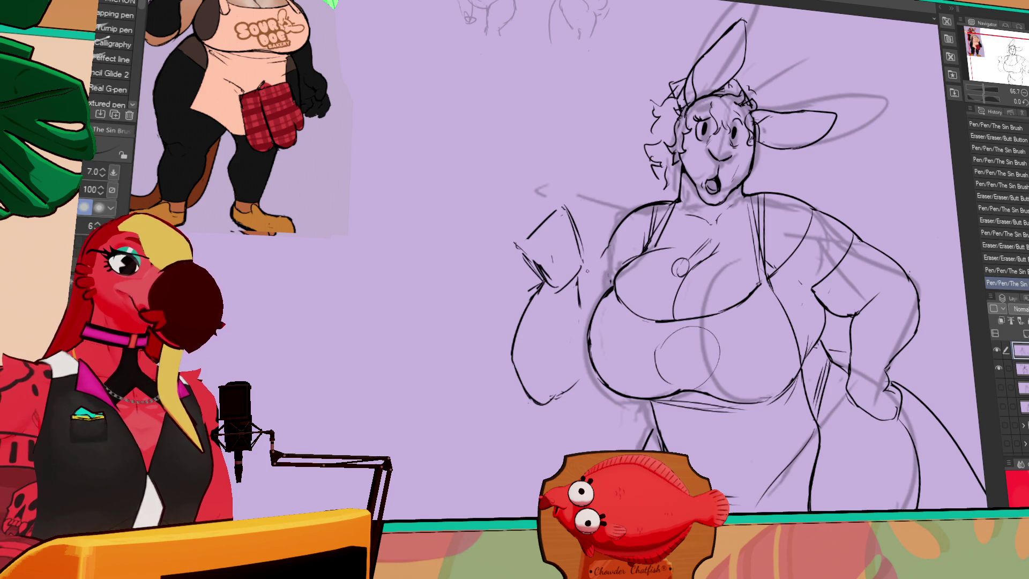
{"action": "key", "text": "m"}
{"action": "left_click_drag", "start_coordinate": [614, 164], "coordinate": [584, 399]}
Step: Move the selected raised arm up and to the right, then deselect it
{"action": "key", "text": "k"}
{"action": "key", "text": "p"}
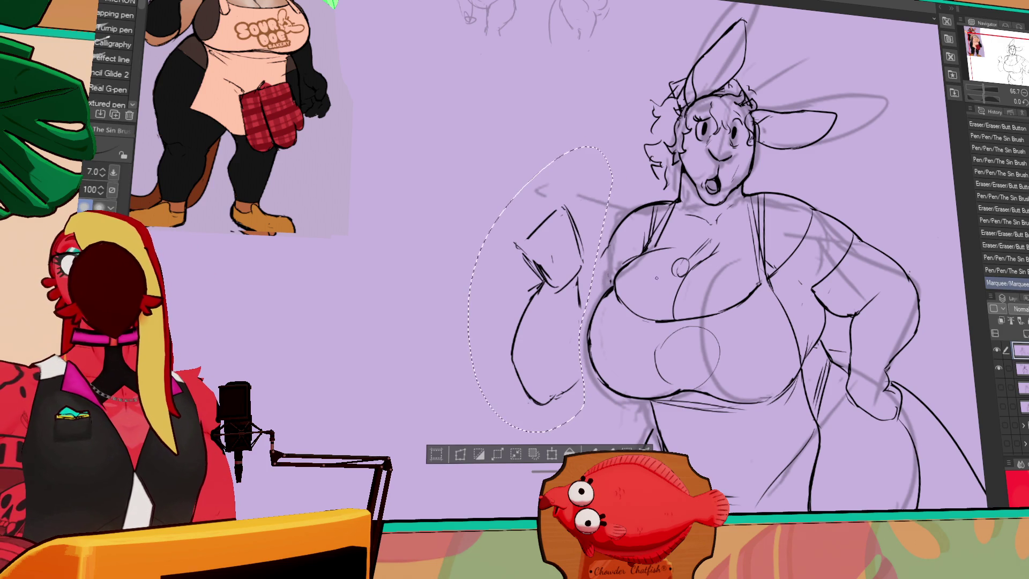
{"action": "key", "text": "k"}
{"action": "mouse_move", "coordinate": [575, 334]}
{"action": "left_mouse_down"}
{"action": "mouse_move", "coordinate": [589, 321]}
{"action": "mouse_move", "coordinate": [585, 302]}
{"action": "left_mouse_up"}
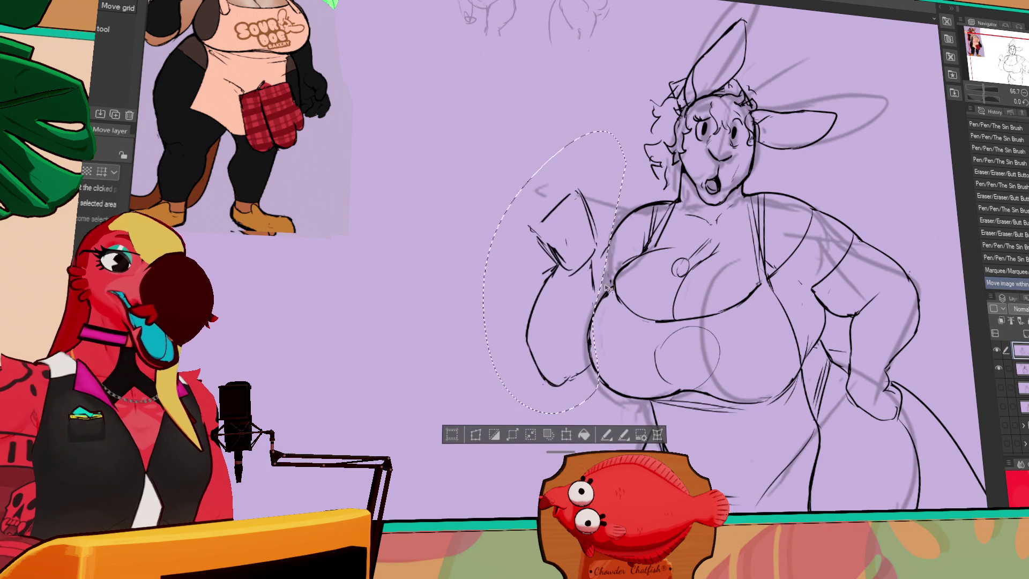
{"action": "key", "text": "ctrl+d"}
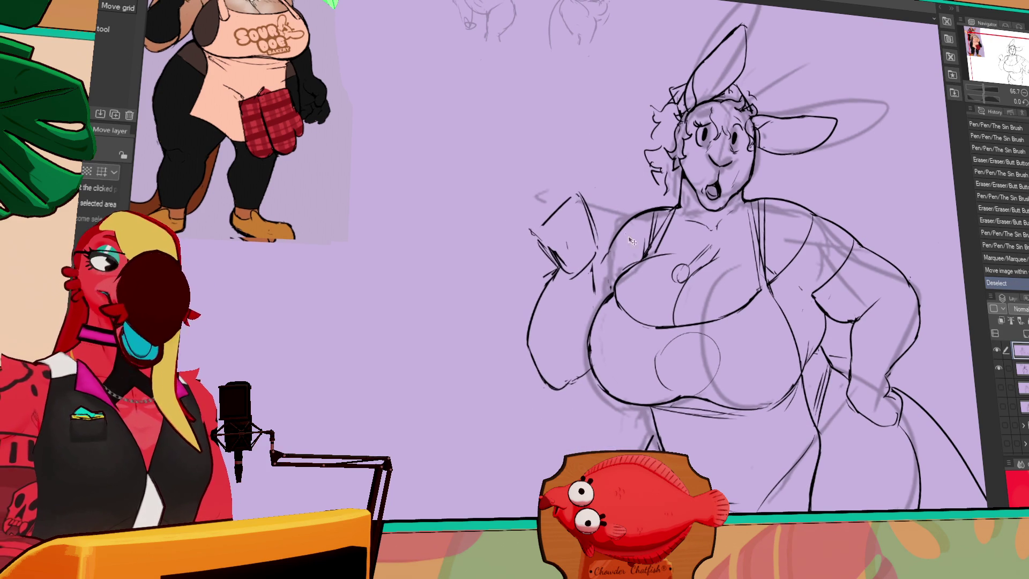
Step: Erase the old hand strokes and re-ink the raised hand with short pen strokes
{"action": "left_click_drag", "start_coordinate": [642, 267], "coordinate": [643, 274]}
{"action": "key", "text": "e"}
{"action": "mouse_move", "coordinate": [576, 284]}
{"action": "left_mouse_down"}
{"action": "mouse_move", "coordinate": [565, 255]}
{"action": "mouse_move", "coordinate": [555, 260]}
{"action": "mouse_move", "coordinate": [562, 265]}
{"action": "left_mouse_up"}
{"action": "key", "text": "p"}
{"action": "left_click_drag", "start_coordinate": [529, 227], "coordinate": [534, 244]}
{"action": "left_click_drag", "start_coordinate": [696, 219], "coordinate": [706, 252]}
{"action": "mouse_move", "coordinate": [571, 214]}
{"action": "left_mouse_down"}
{"action": "mouse_move", "coordinate": [578, 231]}
{"action": "mouse_move", "coordinate": [537, 260]}
{"action": "left_mouse_up"}
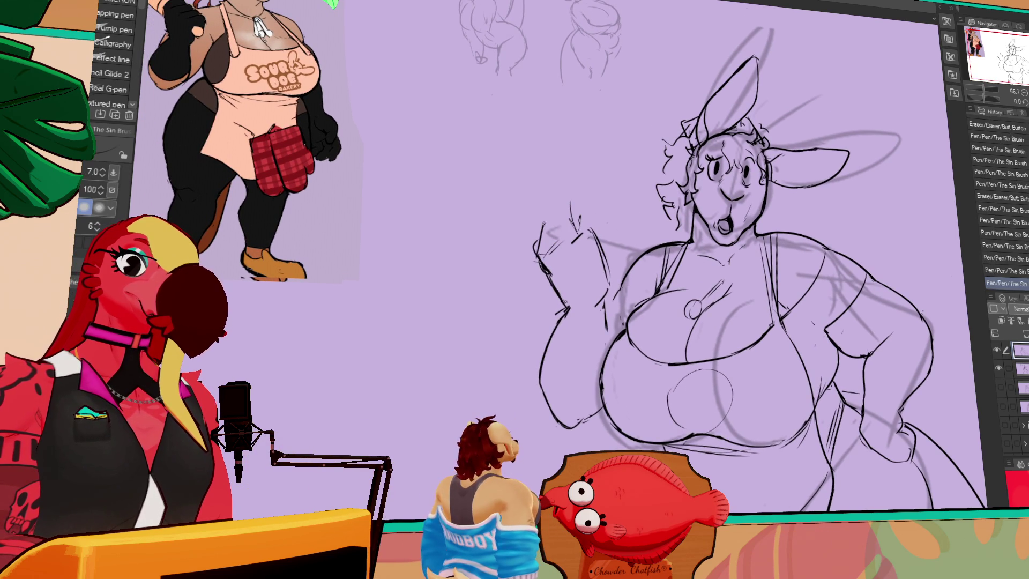
{"action": "left_click_drag", "start_coordinate": [545, 225], "coordinate": [554, 231]}
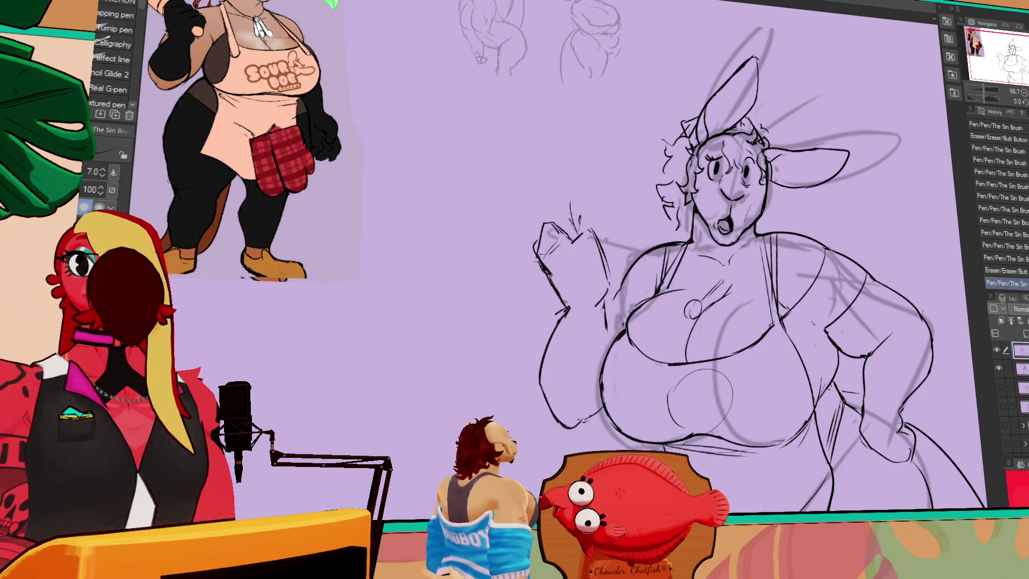
{"action": "left_click_drag", "start_coordinate": [701, 242], "coordinate": [713, 256]}
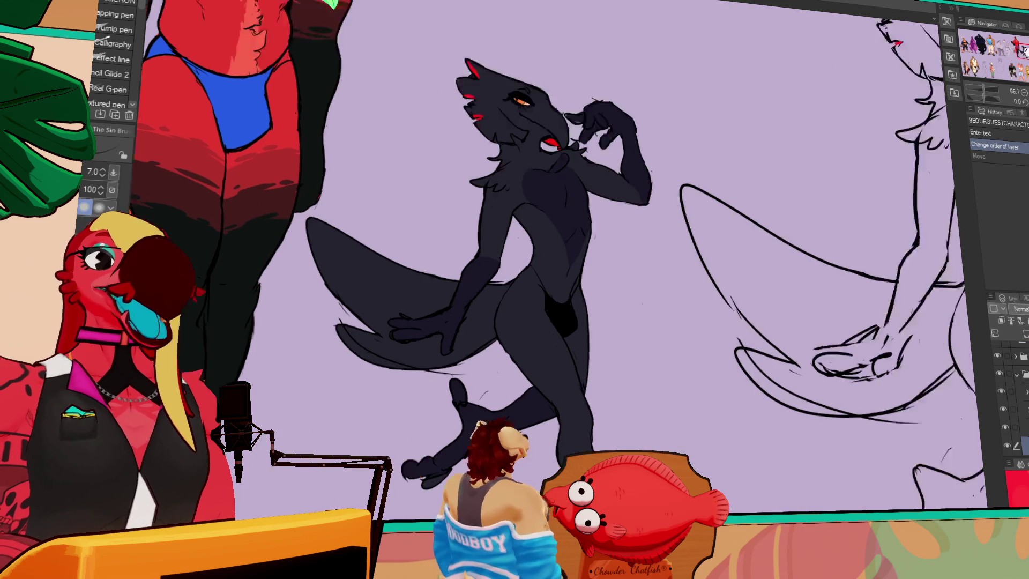
{"action": "left_click_drag", "start_coordinate": [750, 183], "coordinate": [843, 193]}
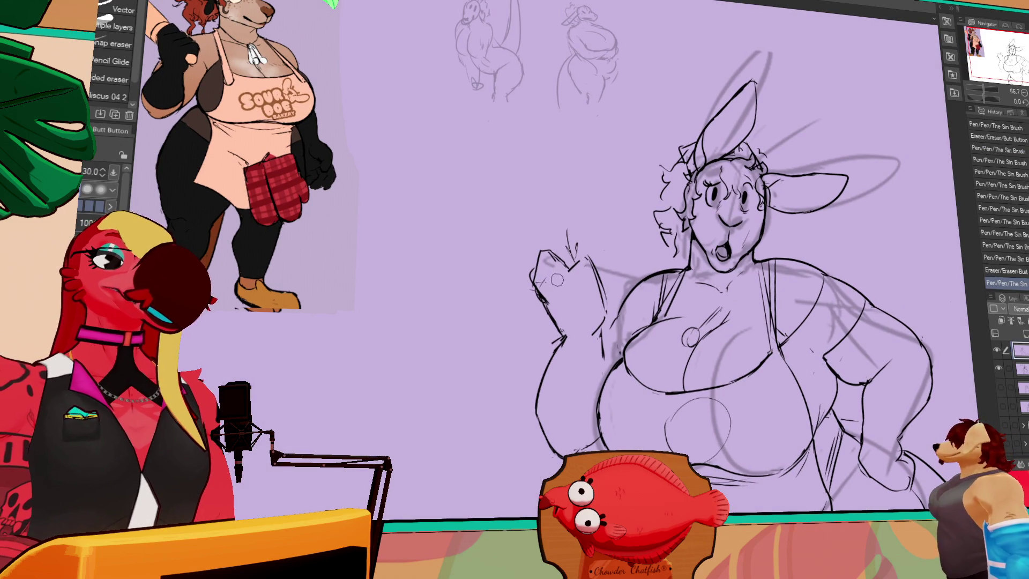
Step: Start reshaping the raised hand, adding a short upward finger stroke
{"action": "left_click", "coordinate": [555, 279]}
{"action": "key", "text": "p"}
{"action": "left_click", "coordinate": [555, 276]}
{"action": "key", "text": "ctrl+z"}
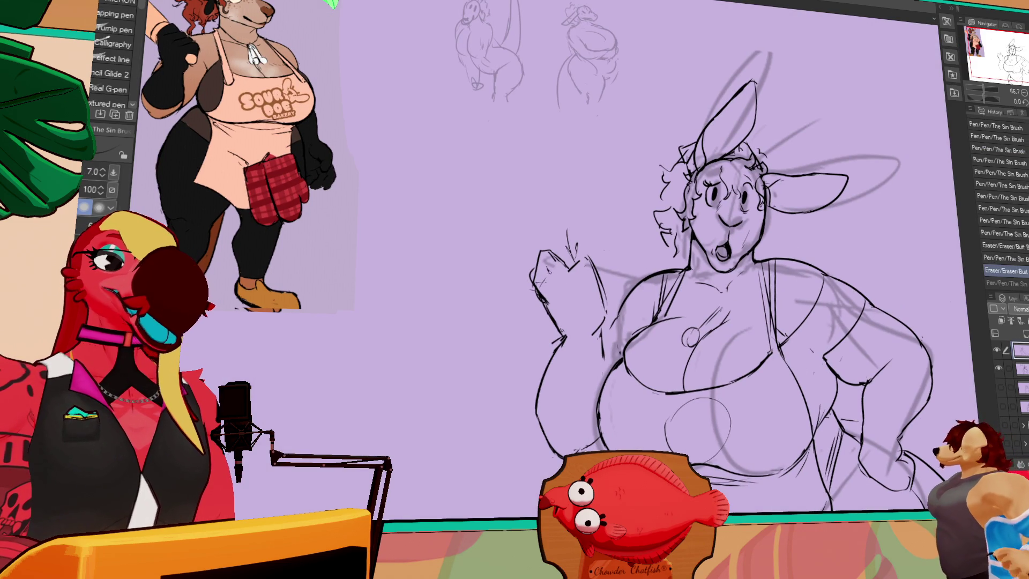
{"action": "key", "text": "ctrl+y"}
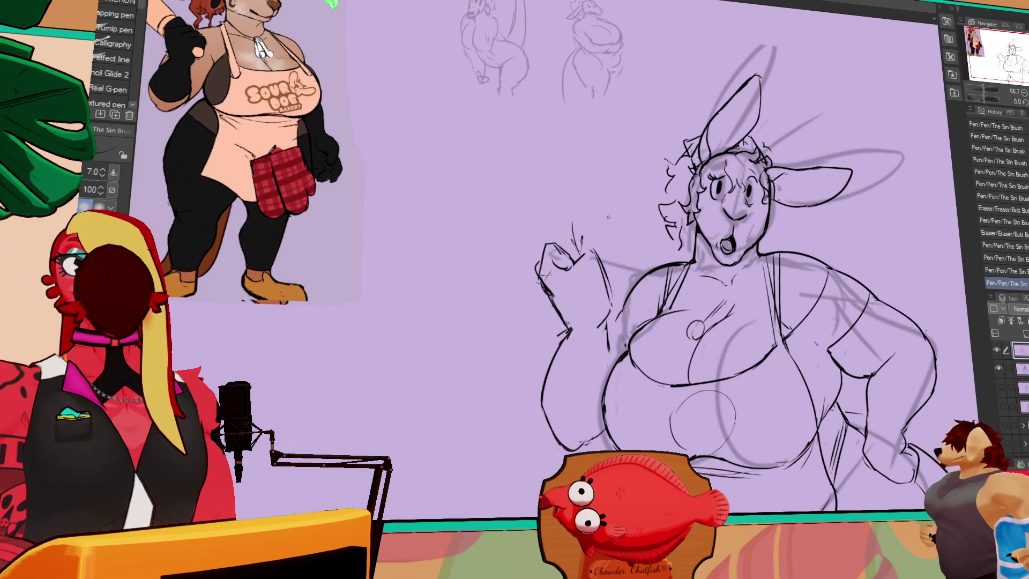
{"action": "key", "text": "e"}
{"action": "key", "text": "p"}
{"action": "mouse_move", "coordinate": [554, 234]}
{"action": "left_mouse_down"}
{"action": "mouse_move", "coordinate": [560, 244]}
{"action": "mouse_move", "coordinate": [568, 219]}
{"action": "mouse_move", "coordinate": [580, 238]}
{"action": "mouse_move", "coordinate": [569, 199]}
{"action": "left_mouse_up"}
Step: Ink a second raised finger beside the first, redoing the line by the hand
{"action": "key", "text": "e"}
{"action": "key", "text": "p"}
{"action": "key", "text": "e"}
{"action": "key", "text": "p"}
{"action": "mouse_move", "coordinate": [579, 238]}
{"action": "left_mouse_down"}
{"action": "mouse_move", "coordinate": [609, 227]}
{"action": "mouse_move", "coordinate": [623, 284]}
{"action": "mouse_move", "coordinate": [624, 273]}
{"action": "left_mouse_up"}
{"action": "key", "text": "ctrl+z"}
{"action": "key", "text": "e"}
{"action": "key", "text": "p"}
Step: Clean up the lines around the hand, erasing stray marks and refining edges
{"action": "mouse_move", "coordinate": [737, 297]}
{"action": "left_mouse_down"}
{"action": "mouse_move", "coordinate": [705, 290]}
{"action": "mouse_move", "coordinate": [699, 272]}
{"action": "left_mouse_up"}
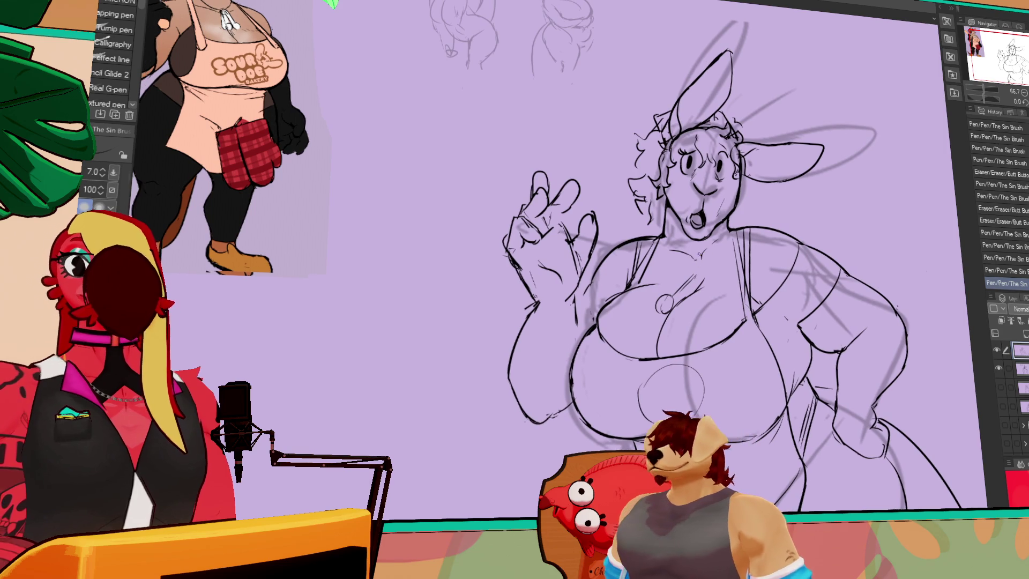
{"action": "key", "text": "e"}
{"action": "mouse_move", "coordinate": [575, 322]}
{"action": "left_mouse_down"}
{"action": "mouse_move", "coordinate": [568, 316]}
{"action": "mouse_move", "coordinate": [578, 327]}
{"action": "left_mouse_up"}
{"action": "key", "text": "p"}
{"action": "mouse_move", "coordinate": [574, 323]}
{"action": "left_mouse_down"}
{"action": "mouse_move", "coordinate": [581, 329]}
{"action": "mouse_move", "coordinate": [564, 321]}
{"action": "left_mouse_up"}
{"action": "left_click_drag", "start_coordinate": [718, 192], "coordinate": [723, 195]}
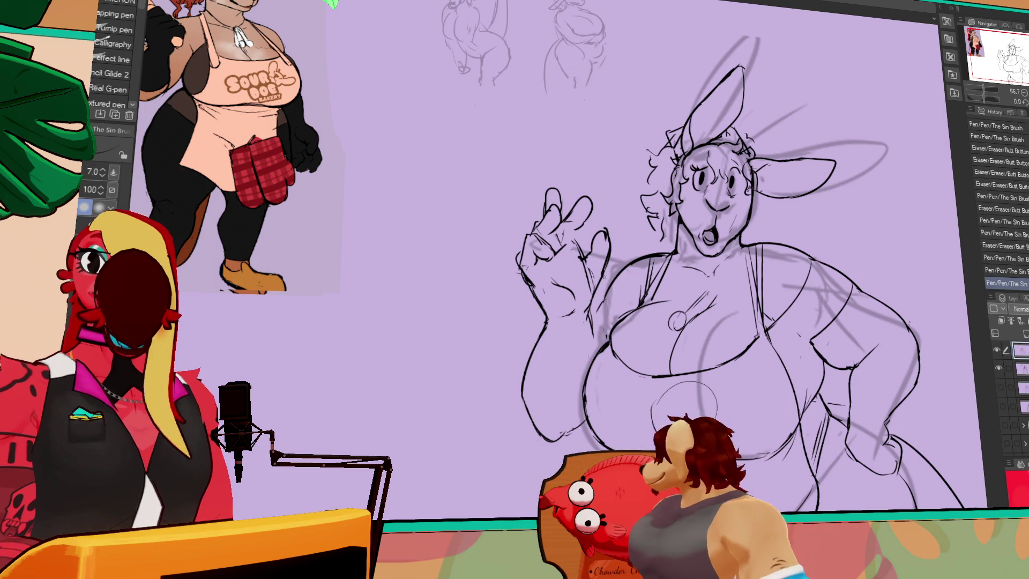
{"action": "scroll", "coordinate": [739, 279], "scroll_direction": "down", "scroll_amount": 1}
{"action": "key", "text": "e"}
{"action": "left_click_drag", "start_coordinate": [578, 217], "coordinate": [583, 221]}
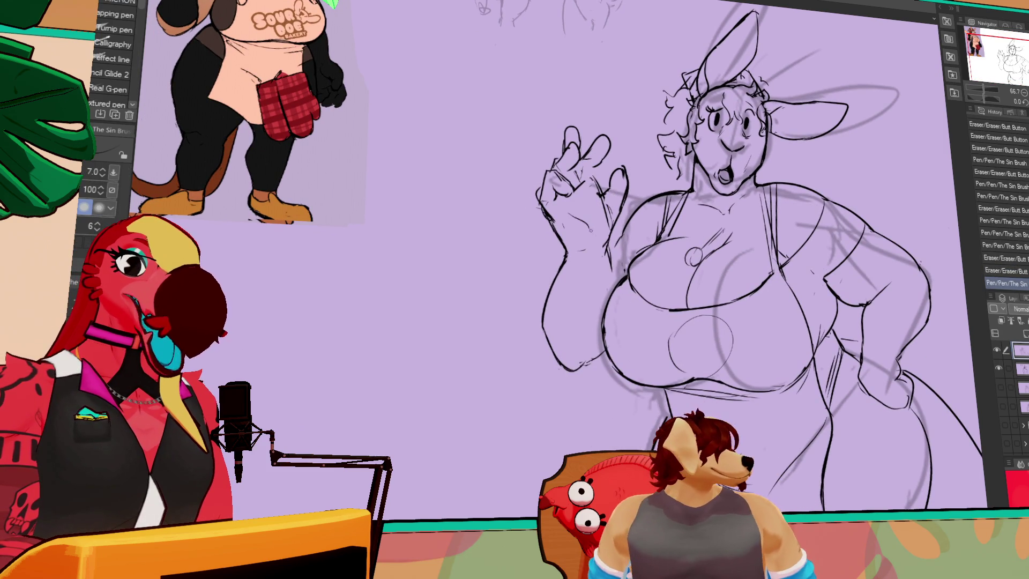
Step: Draw curly hair strokes around the face and below the right ear
{"action": "key", "text": "p"}
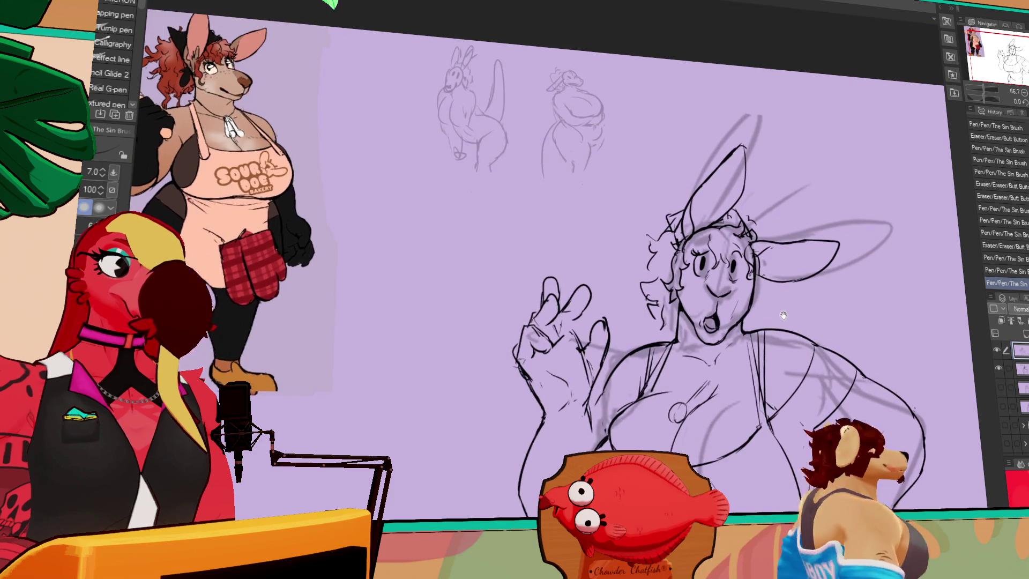
{"action": "left_click_drag", "start_coordinate": [794, 270], "coordinate": [764, 248]}
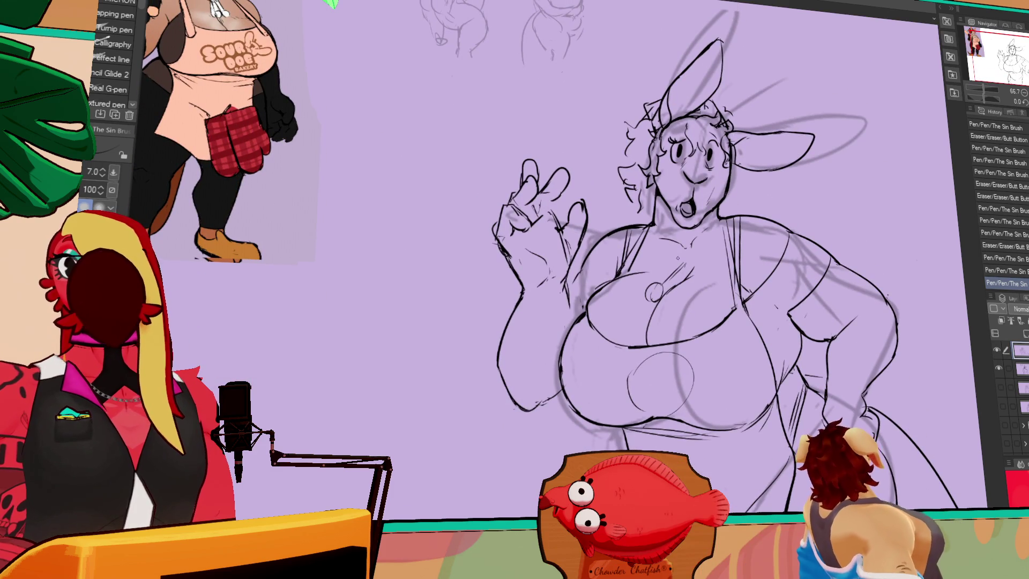
{"action": "key", "text": "e"}
{"action": "key", "text": "p"}
{"action": "mouse_move", "coordinate": [623, 191]}
{"action": "left_mouse_down"}
{"action": "mouse_move", "coordinate": [628, 204]}
{"action": "mouse_move", "coordinate": [616, 203]}
{"action": "mouse_move", "coordinate": [638, 227]}
{"action": "left_mouse_up"}
{"action": "left_click_drag", "start_coordinate": [616, 153], "coordinate": [611, 186]}
{"action": "mouse_move", "coordinate": [734, 170]}
{"action": "left_mouse_down"}
{"action": "mouse_move", "coordinate": [760, 185]}
{"action": "mouse_move", "coordinate": [757, 209]}
{"action": "left_mouse_up"}
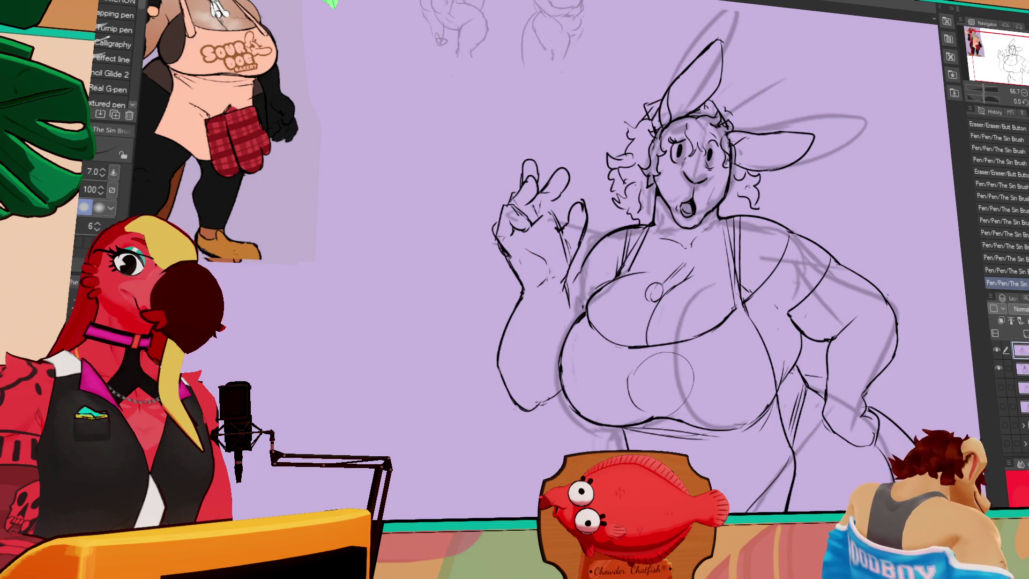
Step: Erase a small spot on the chest, undo it, and add a small pen mark there
{"action": "left_click_drag", "start_coordinate": [589, 128], "coordinate": [588, 146]}
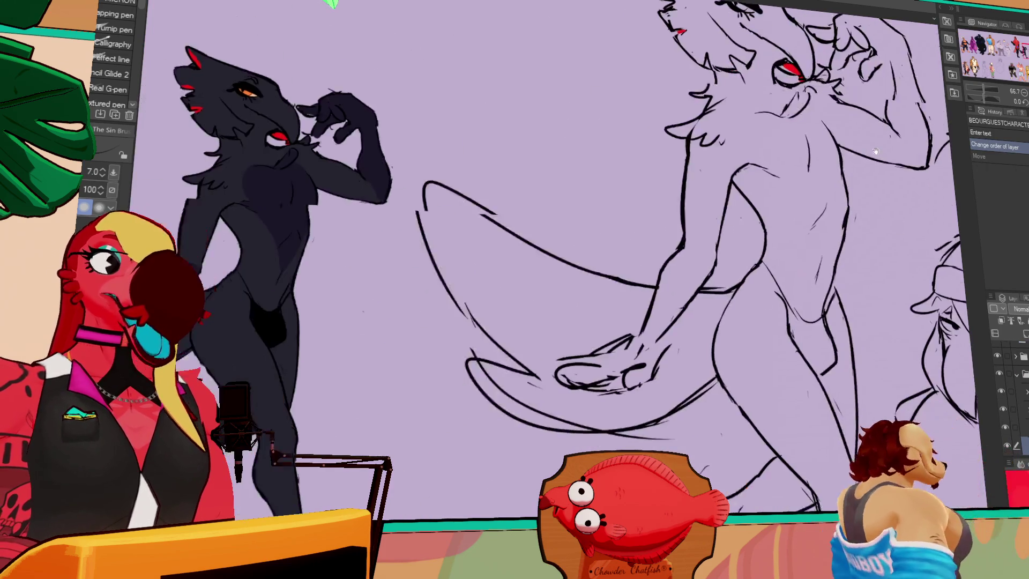
{"action": "scroll", "coordinate": [876, 151], "scroll_direction": "left", "scroll_amount": 10}
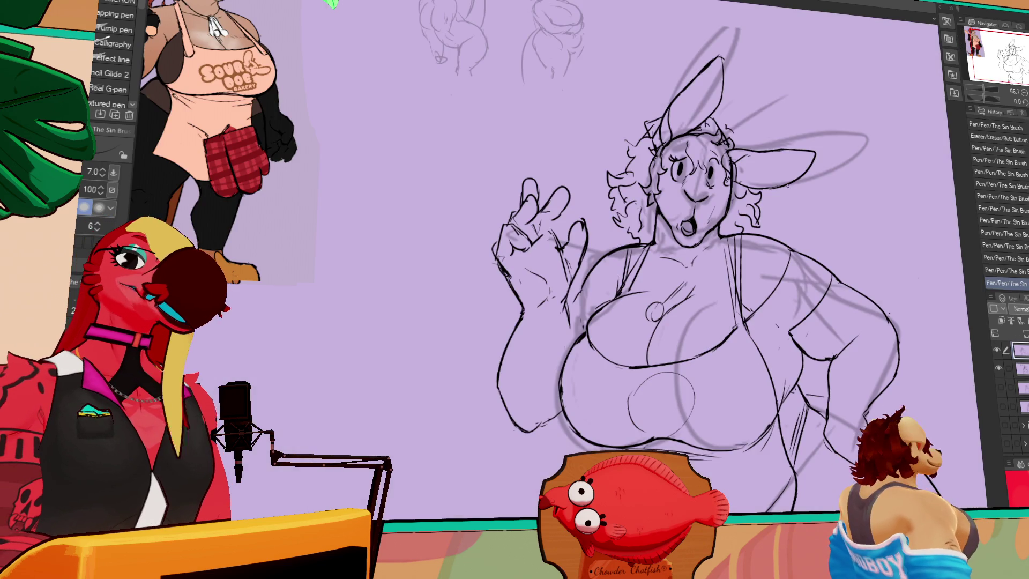
{"action": "left_click_drag", "start_coordinate": [792, 203], "coordinate": [791, 200]}
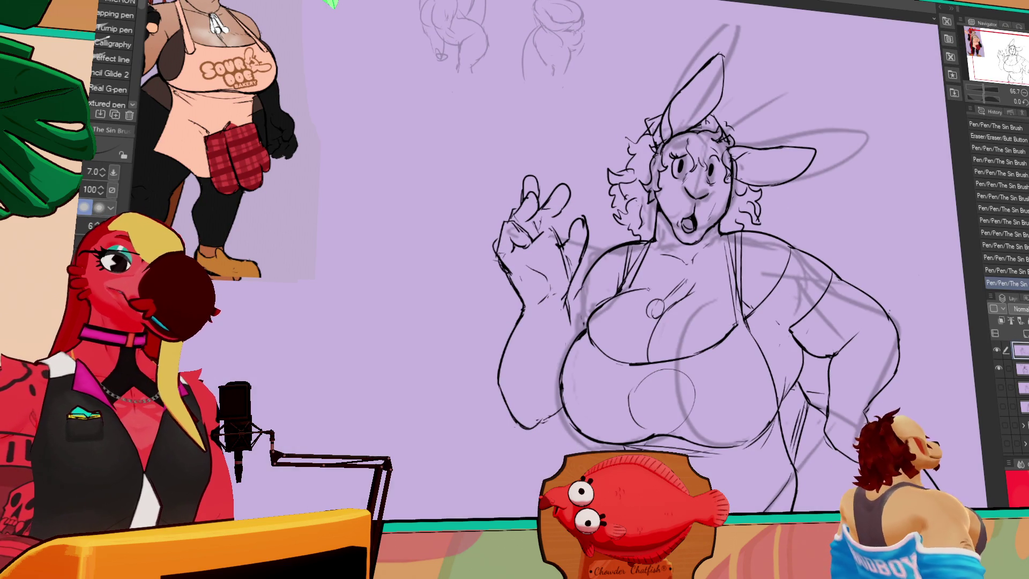
{"action": "left_click_drag", "start_coordinate": [600, 300], "coordinate": [616, 311]}
{"action": "key", "text": "ctrl+y"}
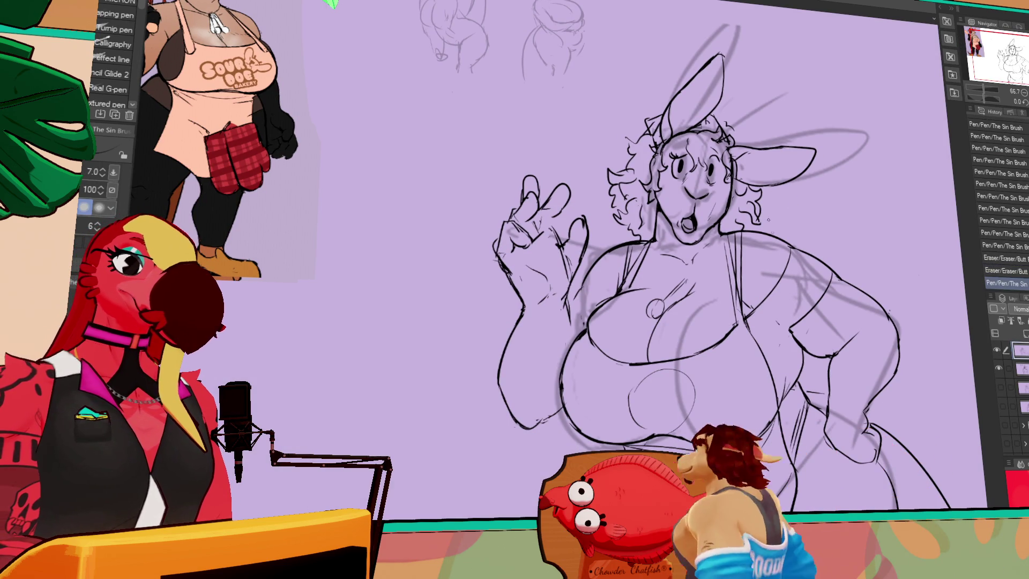
{"action": "left_click", "coordinate": [645, 282]}
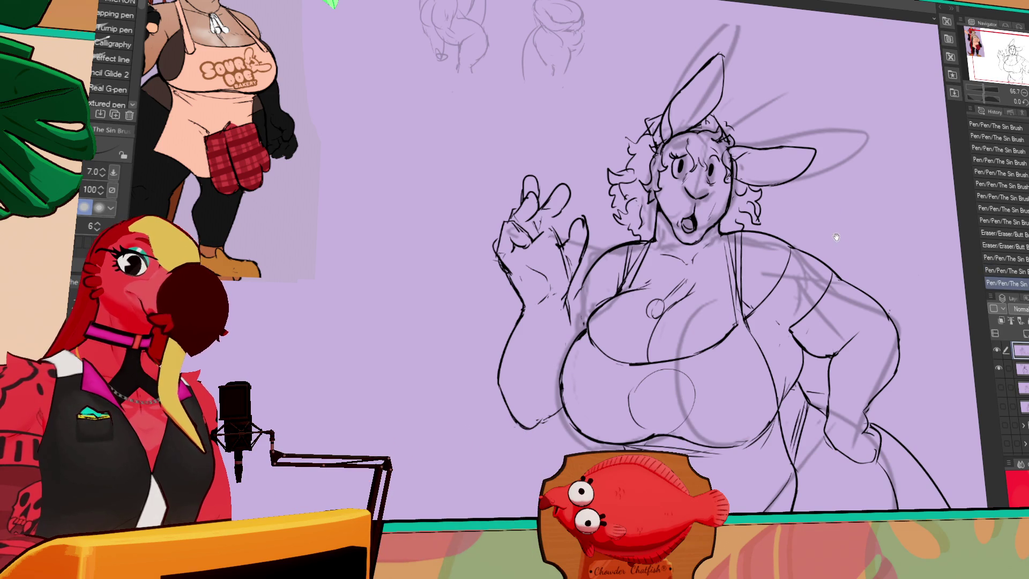
{"action": "left_click_drag", "start_coordinate": [771, 214], "coordinate": [766, 245]}
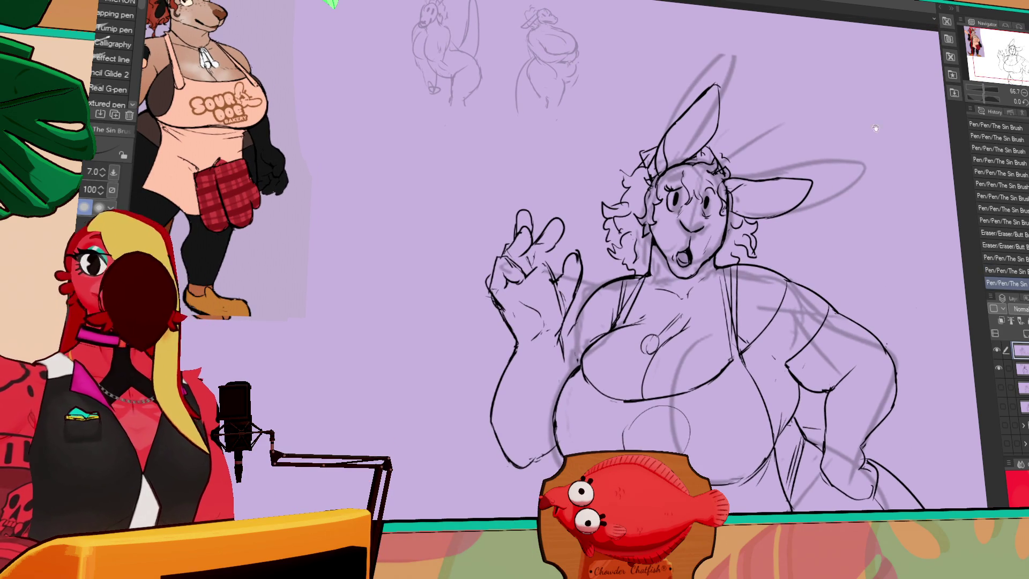
Step: Redraw the line along the hand's lower edge and add small strokes near the neck and chest
{"action": "left_click_drag", "start_coordinate": [829, 360], "coordinate": [813, 218]}
{"action": "left_click_drag", "start_coordinate": [540, 299], "coordinate": [528, 293]}
{"action": "mouse_move", "coordinate": [531, 296]}
{"action": "left_mouse_down"}
{"action": "mouse_move", "coordinate": [522, 292]}
{"action": "mouse_move", "coordinate": [536, 286]}
{"action": "left_mouse_up"}
{"action": "left_click_drag", "start_coordinate": [779, 268], "coordinate": [805, 314]}
{"action": "left_click_drag", "start_coordinate": [690, 306], "coordinate": [669, 303]}
{"action": "mouse_move", "coordinate": [672, 300]}
{"action": "left_mouse_down"}
{"action": "mouse_move", "coordinate": [686, 294]}
{"action": "mouse_move", "coordinate": [679, 319]}
{"action": "mouse_move", "coordinate": [643, 348]}
{"action": "left_mouse_up"}
Step: Undo the last stroke, select and reposition the pendant, then deselect
{"action": "key", "text": "ctrl+z"}
{"action": "key", "text": "m"}
{"action": "key", "text": "k"}
{"action": "key", "text": "ctrl+d"}
{"action": "key", "text": "p"}
Step: Redraw the necklace pendant as stacked circles with a few extra lines
{"action": "mouse_move", "coordinate": [658, 321]}
{"action": "left_mouse_down"}
{"action": "mouse_move", "coordinate": [650, 334]}
{"action": "mouse_move", "coordinate": [632, 330]}
{"action": "mouse_move", "coordinate": [641, 354]}
{"action": "left_mouse_up"}
{"action": "mouse_move", "coordinate": [655, 348]}
{"action": "left_mouse_down"}
{"action": "mouse_move", "coordinate": [647, 361]}
{"action": "mouse_move", "coordinate": [643, 351]}
{"action": "left_mouse_up"}
{"action": "left_click_drag", "start_coordinate": [659, 335], "coordinate": [651, 347]}
{"action": "left_click_drag", "start_coordinate": [784, 259], "coordinate": [785, 260]}
{"action": "left_click_drag", "start_coordinate": [696, 268], "coordinate": [689, 242]}
{"action": "left_click_drag", "start_coordinate": [654, 294], "coordinate": [654, 311]}
{"action": "left_click_drag", "start_coordinate": [670, 265], "coordinate": [665, 282]}
{"action": "left_click_drag", "start_coordinate": [662, 274], "coordinate": [650, 315]}
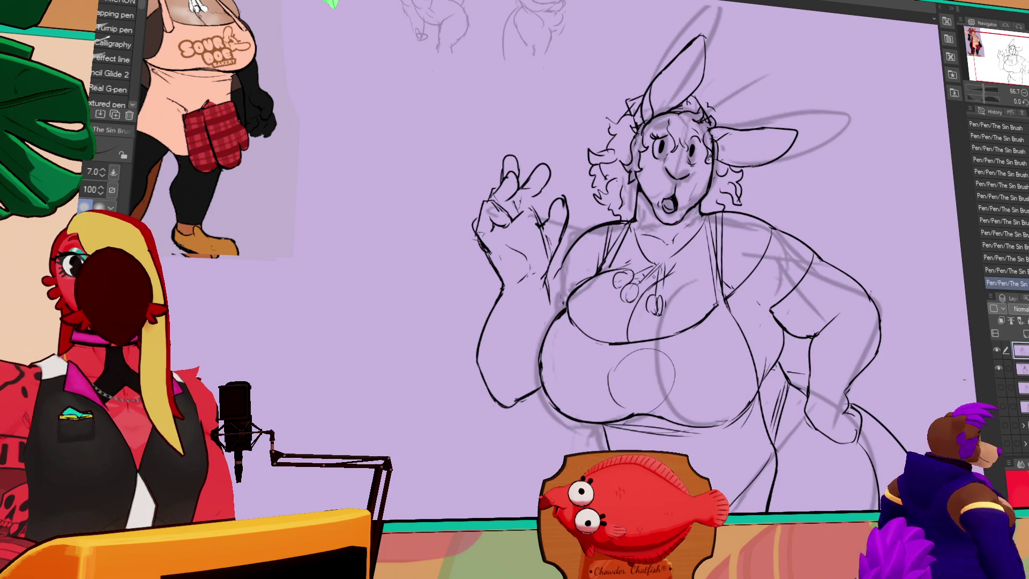
Step: Erase stray marks and lines around the drawing, undoing the last pen stroke
{"action": "left_click_drag", "start_coordinate": [731, 248], "coordinate": [701, 285]}
{"action": "left_click_drag", "start_coordinate": [551, 346], "coordinate": [550, 341]}
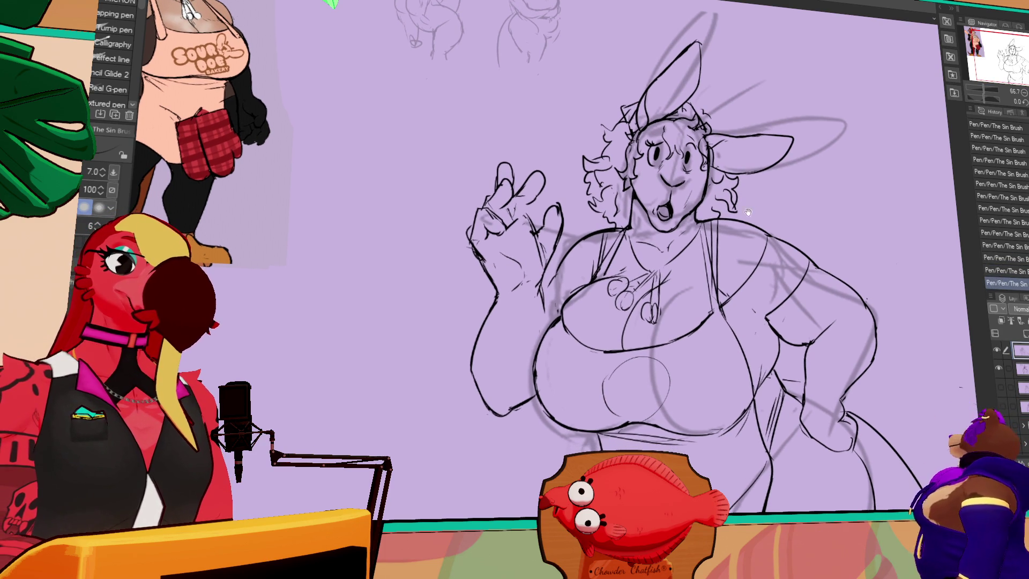
{"action": "key", "text": "e"}
{"action": "left_click", "coordinate": [550, 341]}
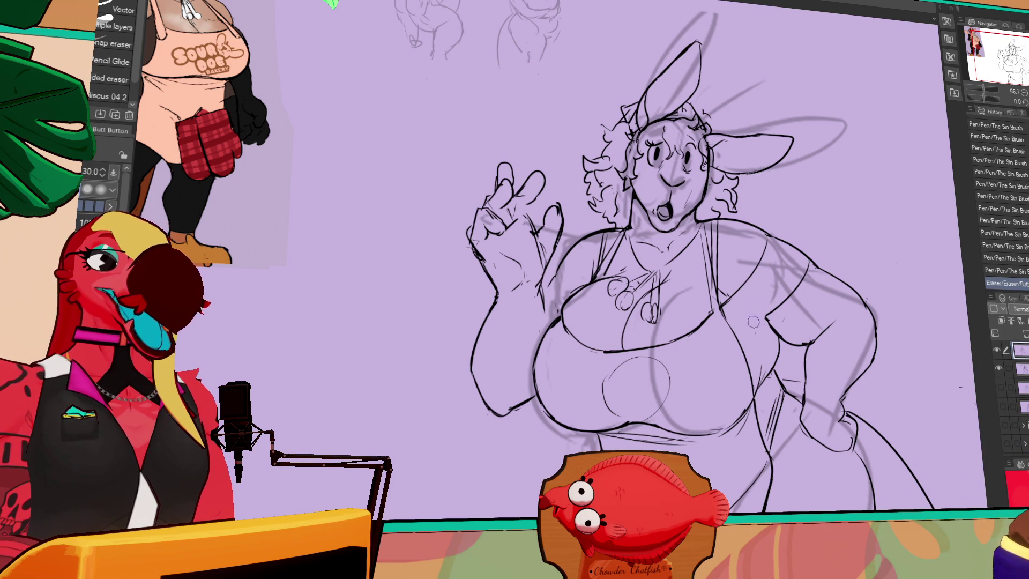
{"action": "key", "text": "p"}
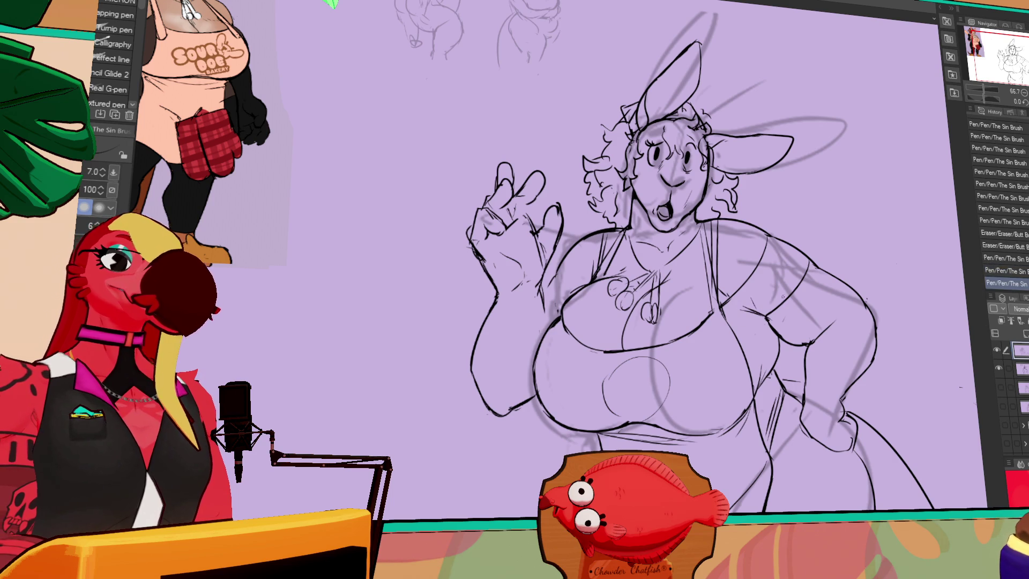
{"action": "left_click_drag", "start_coordinate": [772, 301], "coordinate": [799, 279]}
{"action": "key", "text": "e"}
{"action": "left_click_drag", "start_coordinate": [610, 263], "coordinate": [617, 271]}
{"action": "left_click_drag", "start_coordinate": [611, 262], "coordinate": [617, 267]}
{"action": "key", "text": "p"}
{"action": "key", "text": "e"}
{"action": "key", "text": "p"}
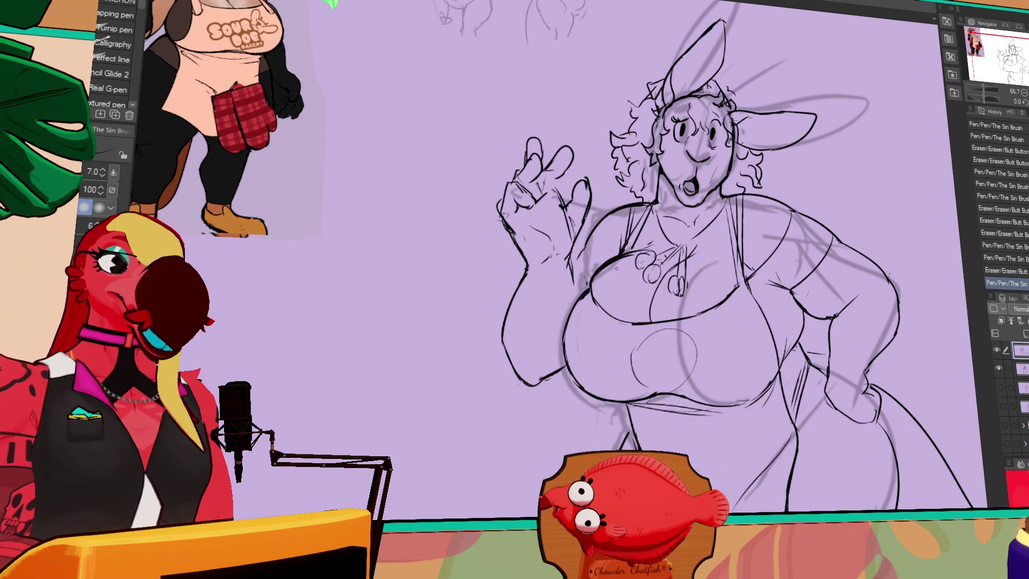
{"action": "key", "text": "ctrl+z"}
Step: Pan down and left across the drawing, then make the rough sketch layer more opaque
{"action": "left_click_drag", "start_coordinate": [811, 157], "coordinate": [826, 173]}
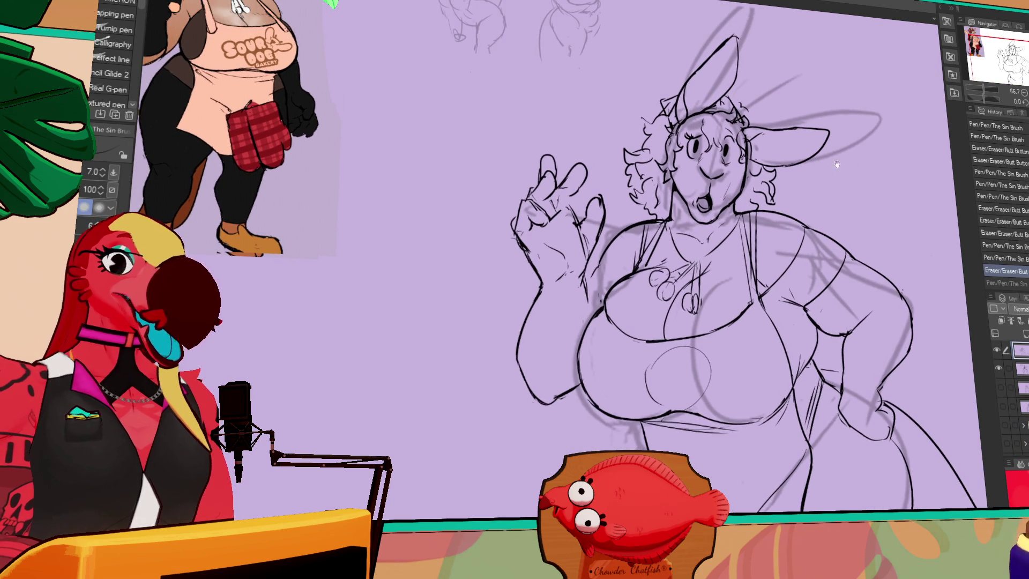
{"action": "left_click_drag", "start_coordinate": [895, 186], "coordinate": [876, 222]}
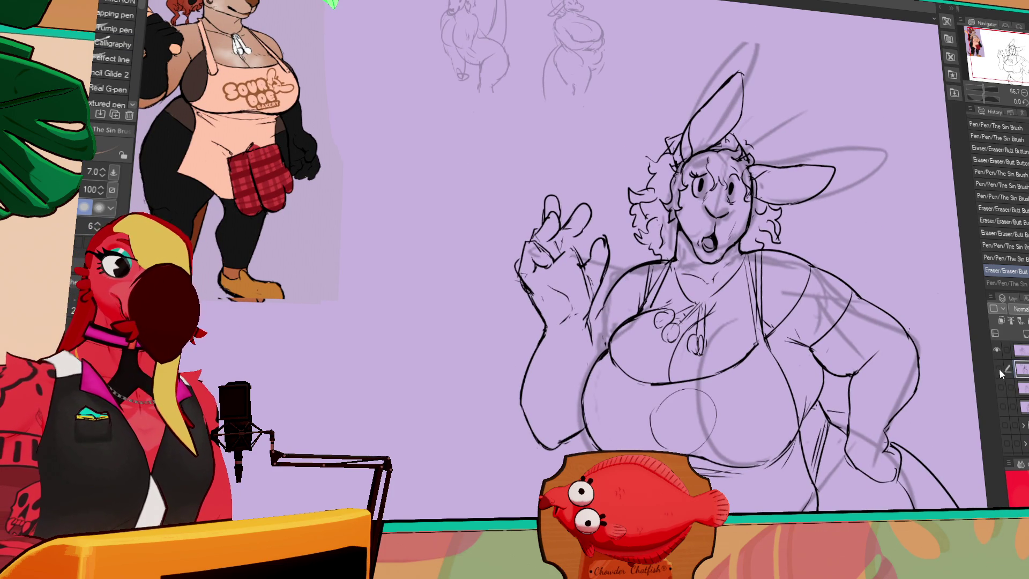
{"action": "left_click_drag", "start_coordinate": [884, 392], "coordinate": [810, 396]}
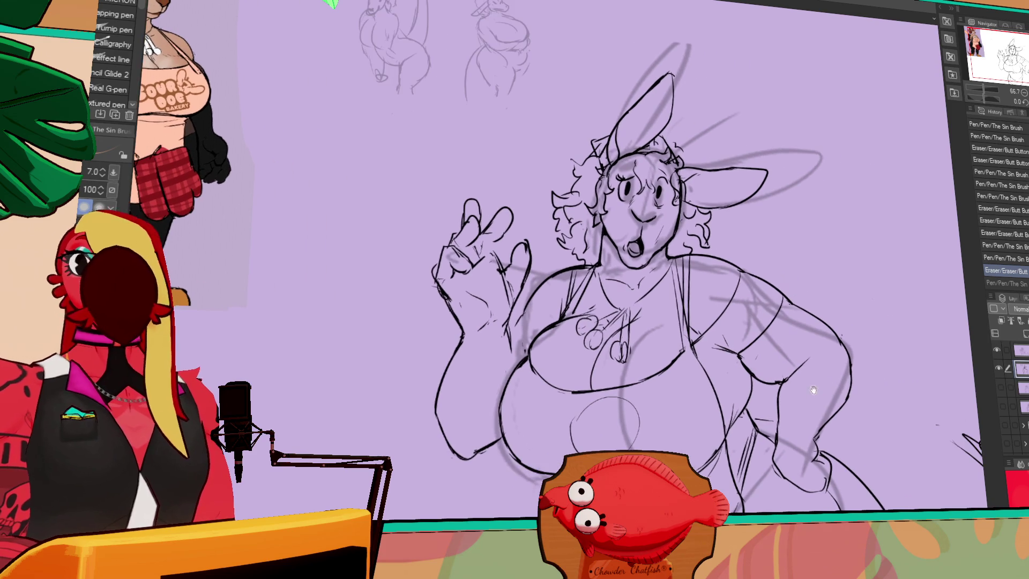
{"action": "key", "text": "ctrl+minus"}
{"action": "key", "text": "ctrl+minus"}
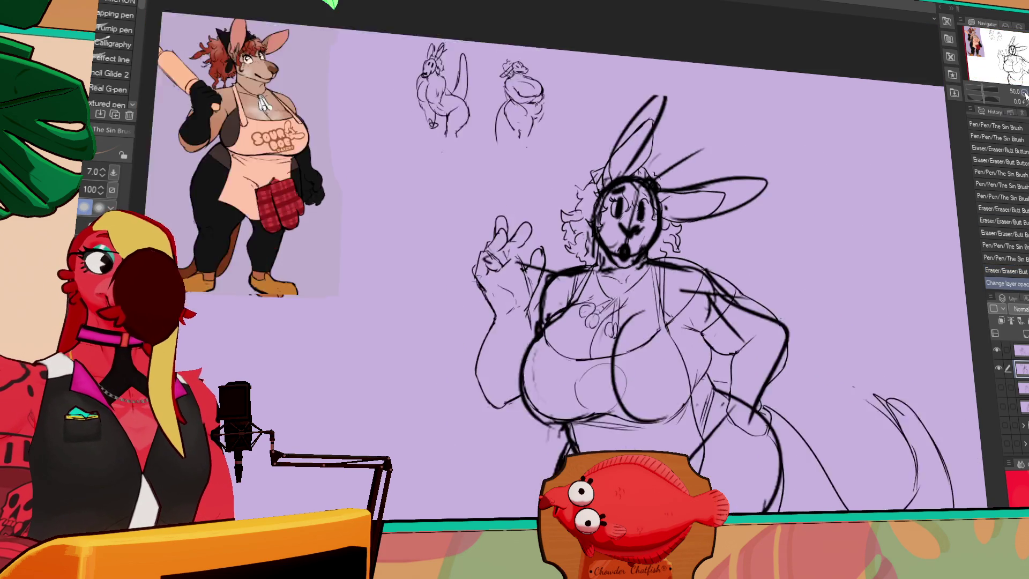
Step: Lasso the kangaroo figure and delete the rough sketch lines inside the selection
{"action": "key", "text": "m"}
{"action": "left_click_drag", "start_coordinate": [511, 208], "coordinate": [638, 238]}
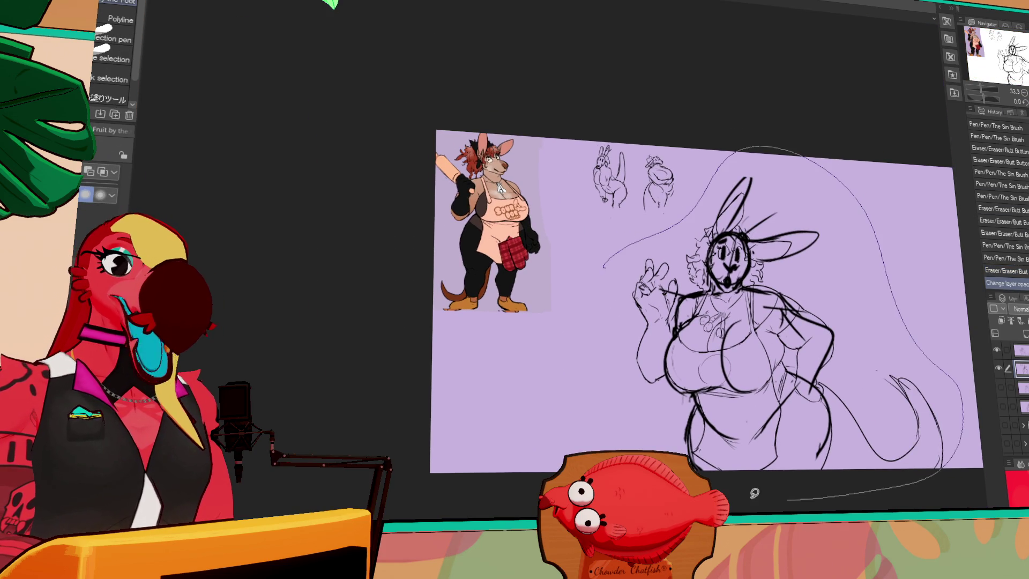
{"action": "left_click_drag", "start_coordinate": [837, 492], "coordinate": [836, 493]}
{"action": "key", "text": "Delete"}
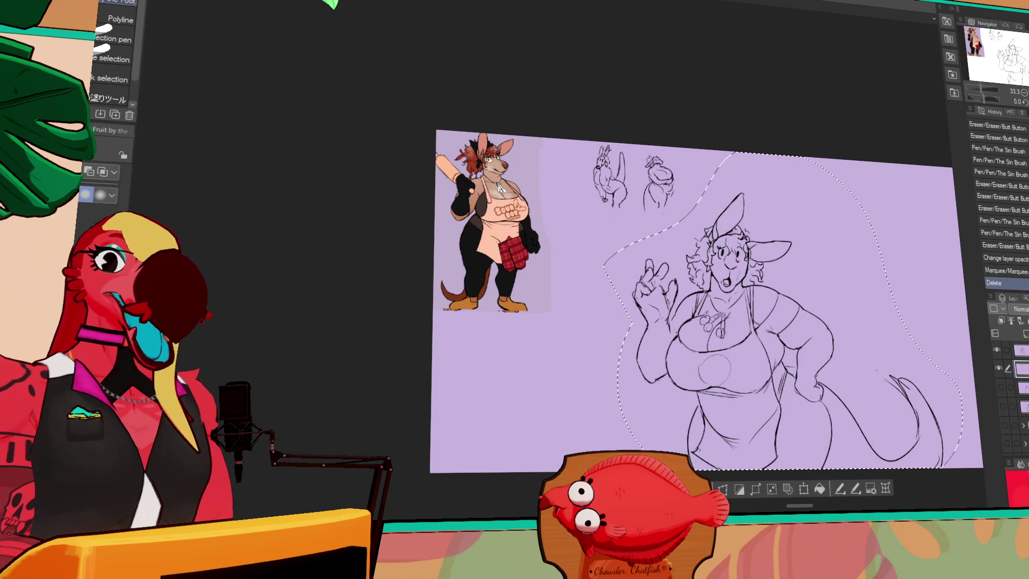
Step: Zoom in to inspect the reference character, then return to the sketch body at 66.7%
{"action": "key", "text": "ctrl+plus"}
{"action": "key", "text": "ctrl+plus"}
{"action": "key", "text": "ctrl+plus"}
{"action": "scroll", "coordinate": [785, 213], "scroll_direction": "up", "scroll_amount": 1}
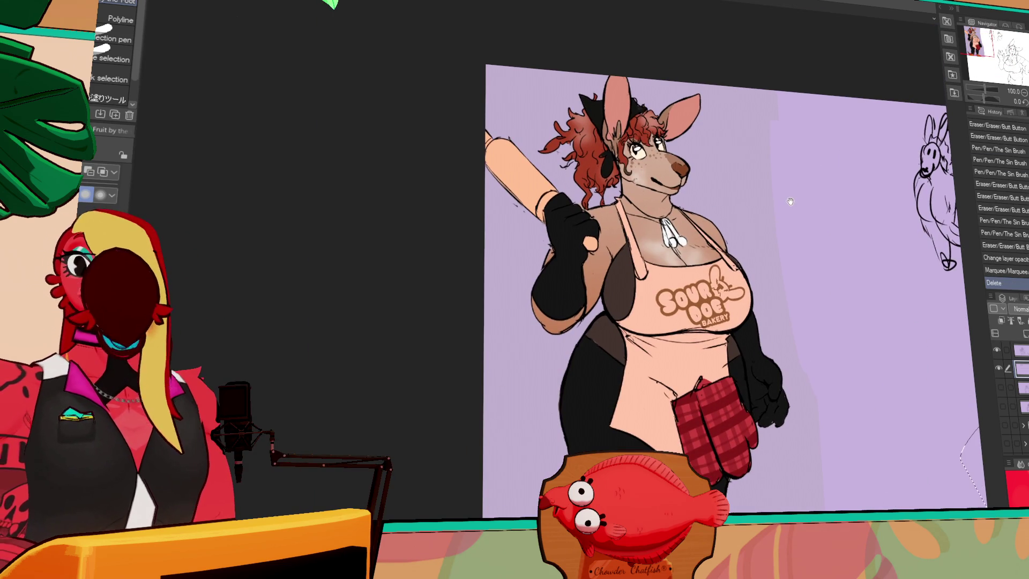
{"action": "left_click_drag", "start_coordinate": [785, 201], "coordinate": [789, 213]}
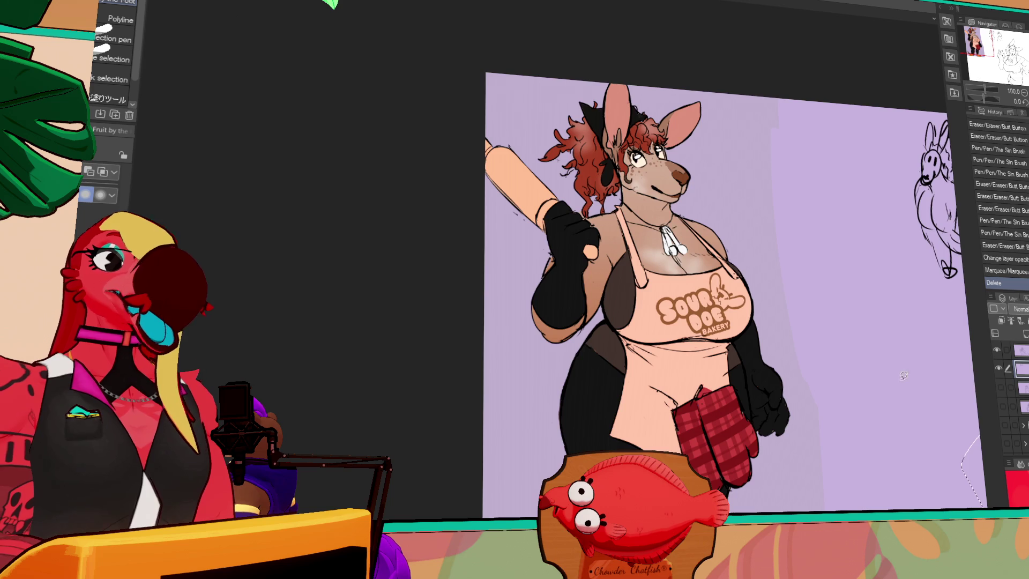
{"action": "left_click_drag", "start_coordinate": [901, 377], "coordinate": [885, 395]}
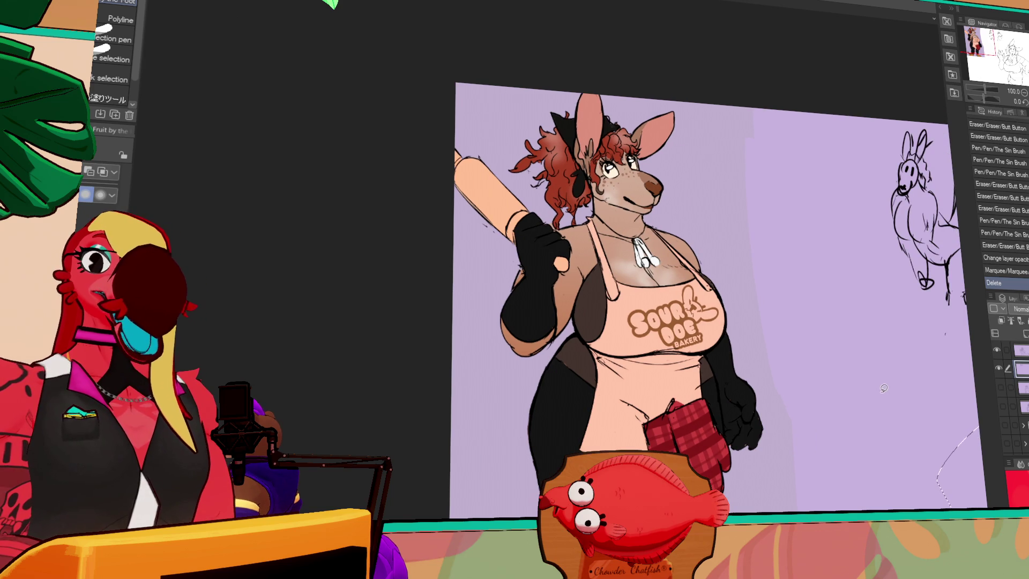
{"action": "left_click_drag", "start_coordinate": [882, 385], "coordinate": [764, 363]}
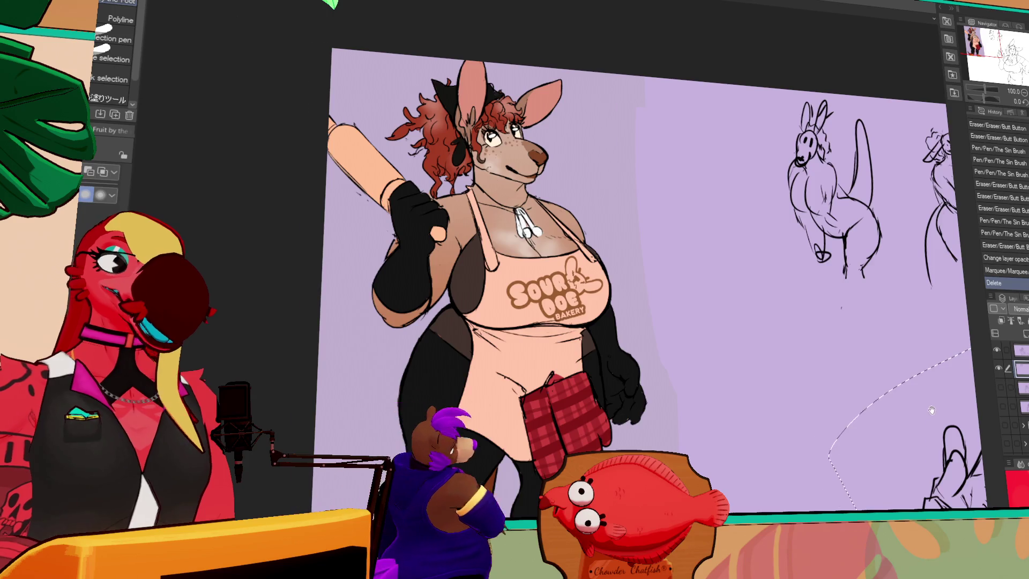
{"action": "left_click_drag", "start_coordinate": [927, 441], "coordinate": [794, 409]}
{"action": "left_click_drag", "start_coordinate": [928, 409], "coordinate": [579, 334]}
{"action": "key", "text": "ctrl+minus"}
{"action": "left_click_drag", "start_coordinate": [825, 252], "coordinate": [746, 149]}
{"action": "mouse_move", "coordinate": [812, 299]}
{"action": "left_mouse_down"}
{"action": "mouse_move", "coordinate": [799, 199]}
{"action": "mouse_move", "coordinate": [807, 246]}
{"action": "left_mouse_up"}
Step: Erase two stray lines near the hip with the eraser and clear the selection
{"action": "key", "text": "e"}
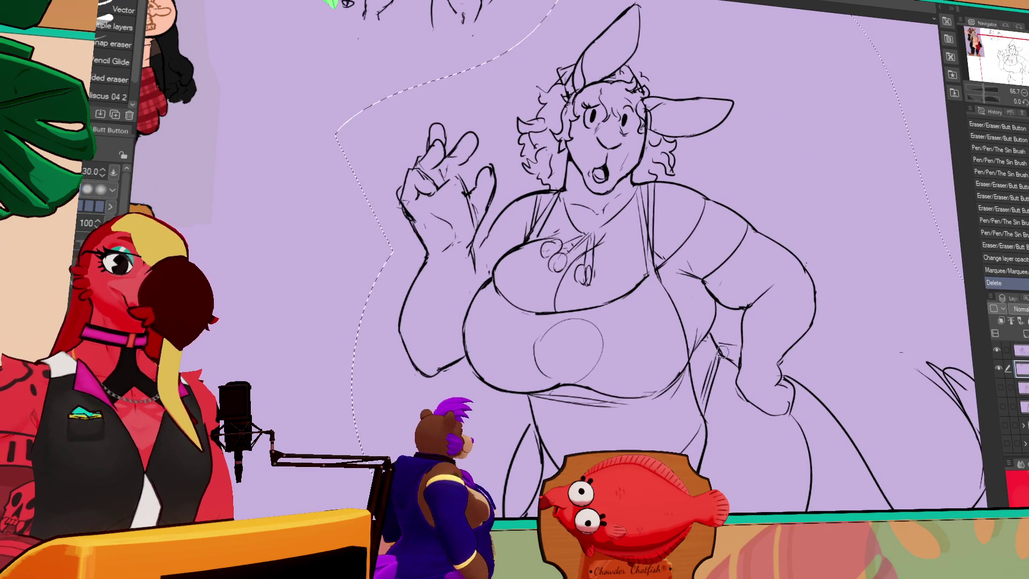
{"action": "left_click_drag", "start_coordinate": [720, 342], "coordinate": [712, 351]}
{"action": "key", "text": "ctrl+d"}
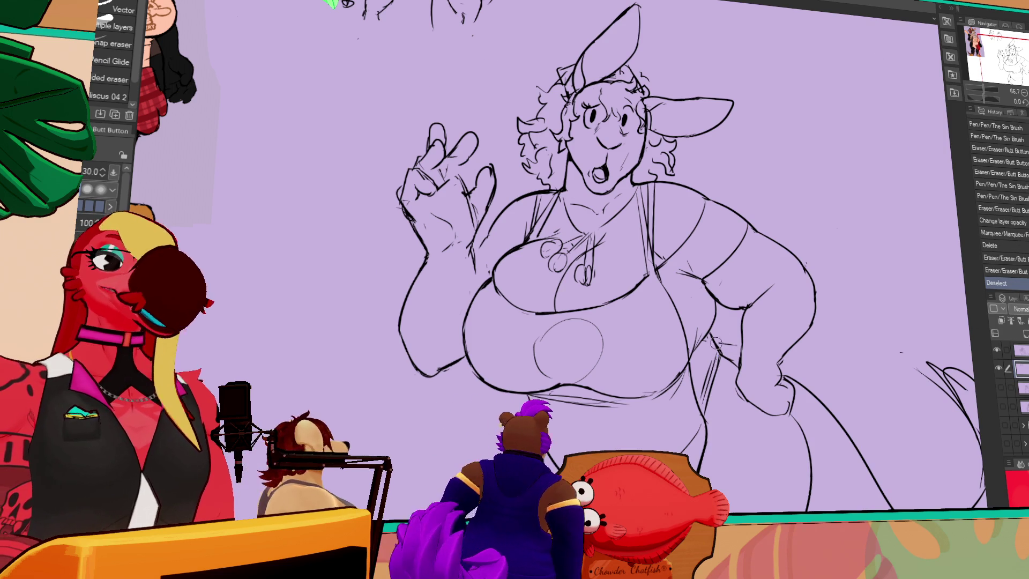
{"action": "left_click_drag", "start_coordinate": [820, 407], "coordinate": [836, 417]}
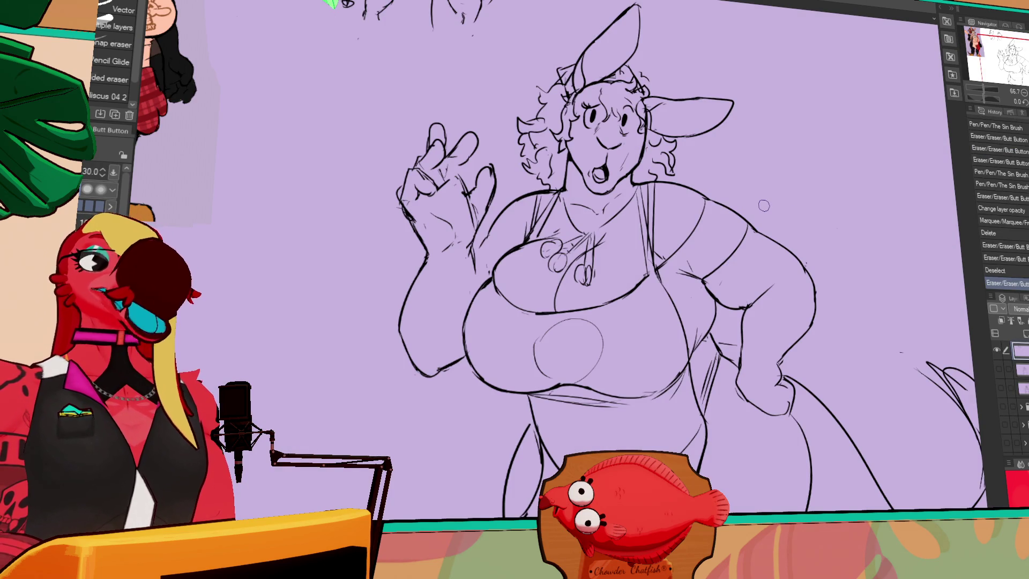
Step: Try erasing a stray line on the sketch, then undo the erase
{"action": "mouse_move", "coordinate": [891, 237]}
{"action": "left_mouse_down"}
{"action": "mouse_move", "coordinate": [872, 345]}
{"action": "mouse_move", "coordinate": [819, 204]}
{"action": "mouse_move", "coordinate": [835, 168]}
{"action": "left_mouse_up"}
{"action": "key", "text": "p"}
{"action": "key", "text": "e"}
{"action": "left_click_drag", "start_coordinate": [740, 268], "coordinate": [766, 292]}
{"action": "key", "text": "ctrl+z"}
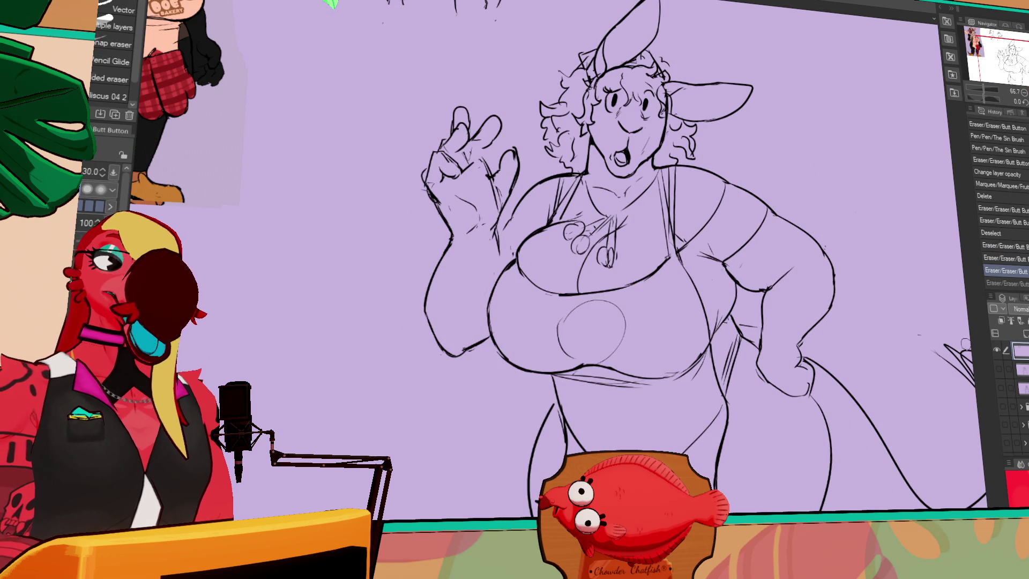
Step: Show the hidden second layer and swap the stacking order of two layers
{"action": "left_click", "coordinate": [998, 368]}
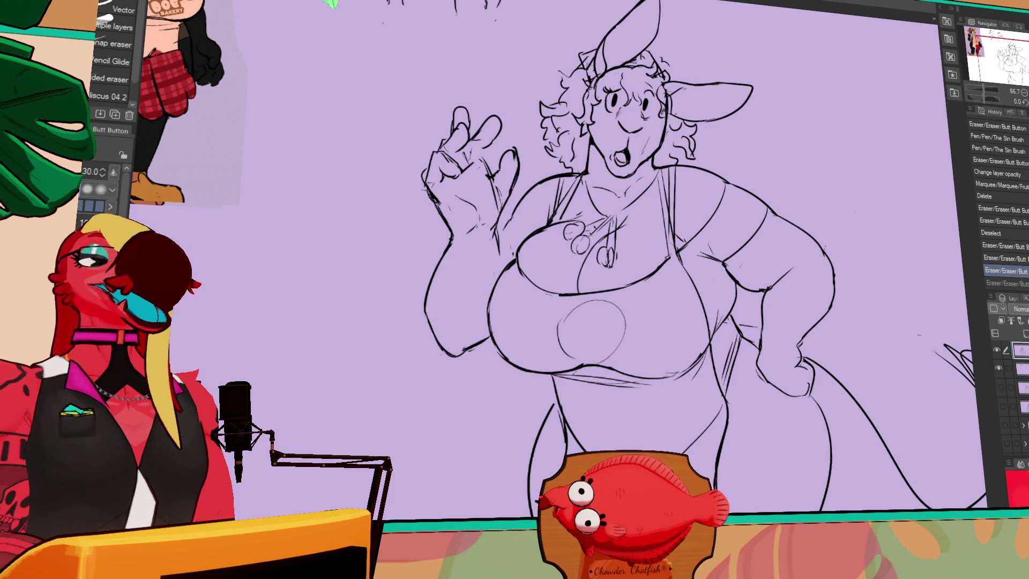
{"action": "scroll", "coordinate": [675, 258], "scroll_direction": "up", "scroll_amount": 1}
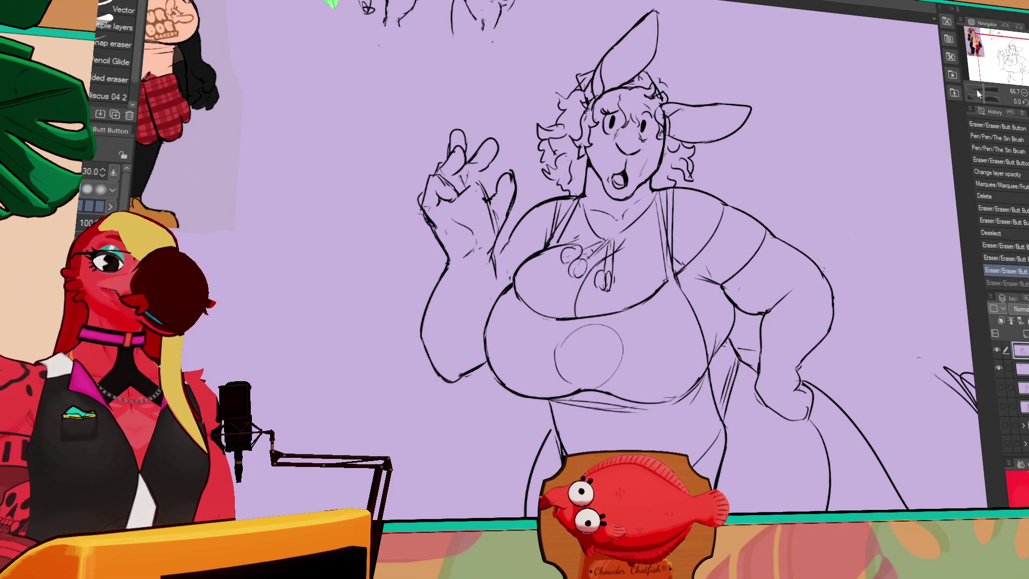
{"action": "left_click", "coordinate": [1009, 367]}
{"action": "key", "text": "p"}
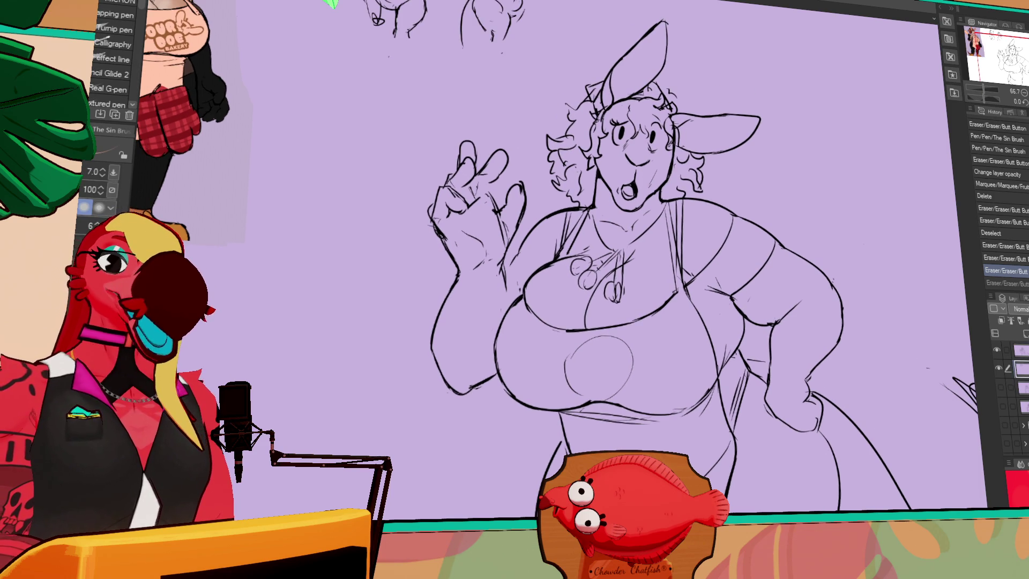
{"action": "left_click_drag", "start_coordinate": [1009, 366], "coordinate": [1008, 349]}
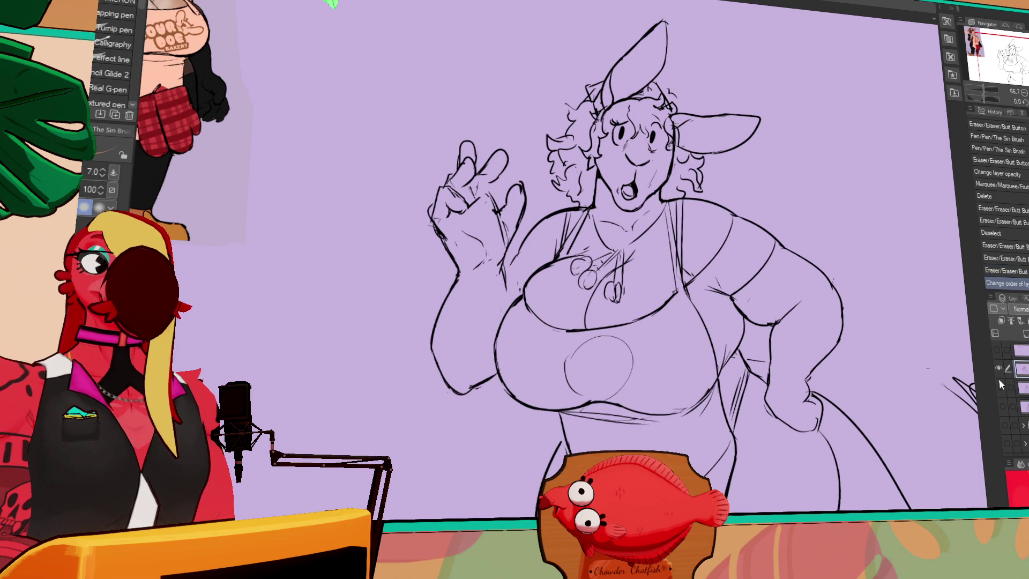
{"action": "left_click", "coordinate": [1024, 334]}
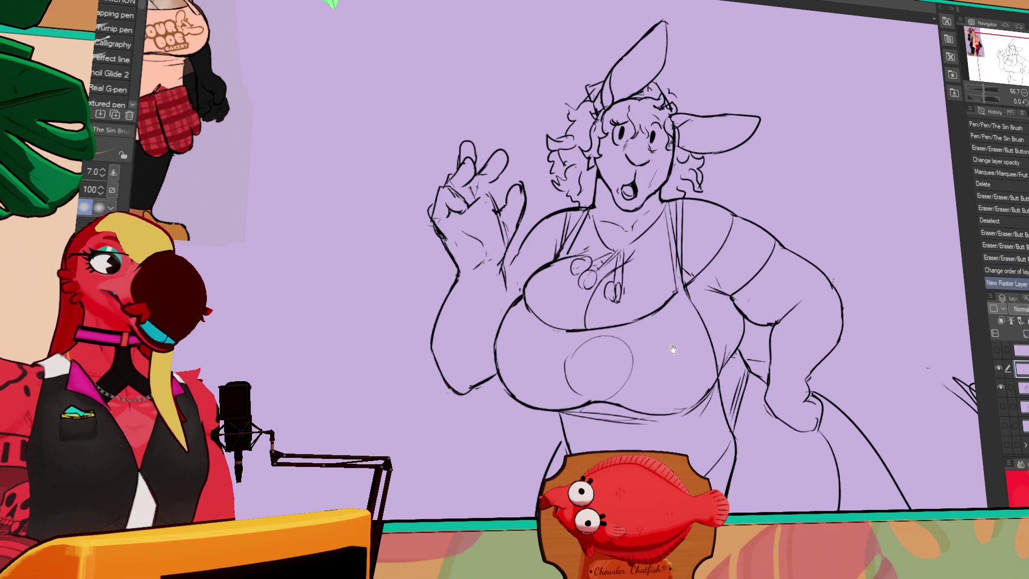
{"action": "left_click_drag", "start_coordinate": [671, 343], "coordinate": [828, 334]}
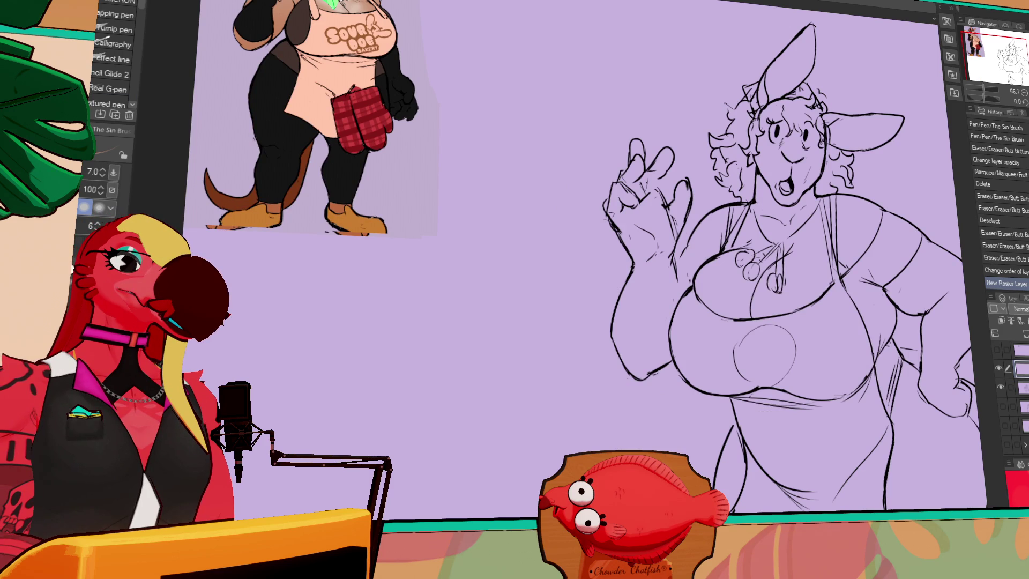
{"action": "scroll", "coordinate": [588, 264], "scroll_direction": "up", "scroll_amount": 2}
{"action": "key", "text": "ctrl+Tab"}
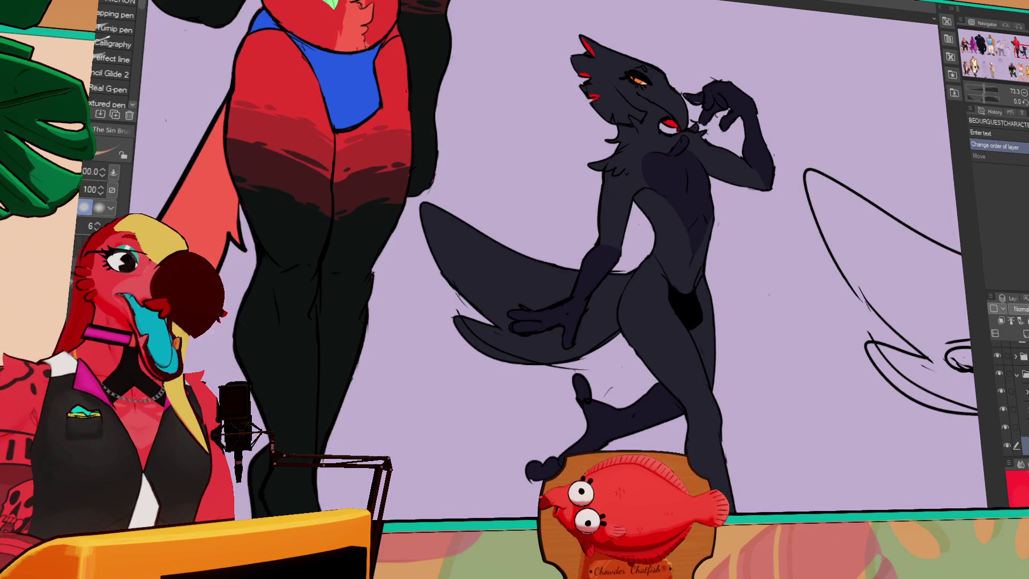
{"action": "left_click", "coordinate": [972, 67]}
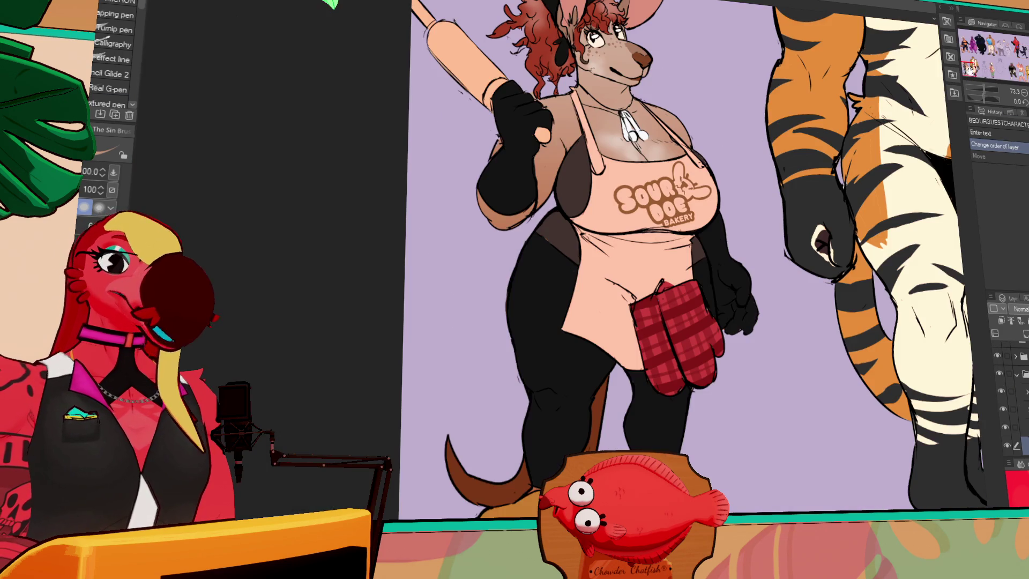
{"action": "left_click", "coordinate": [994, 64]}
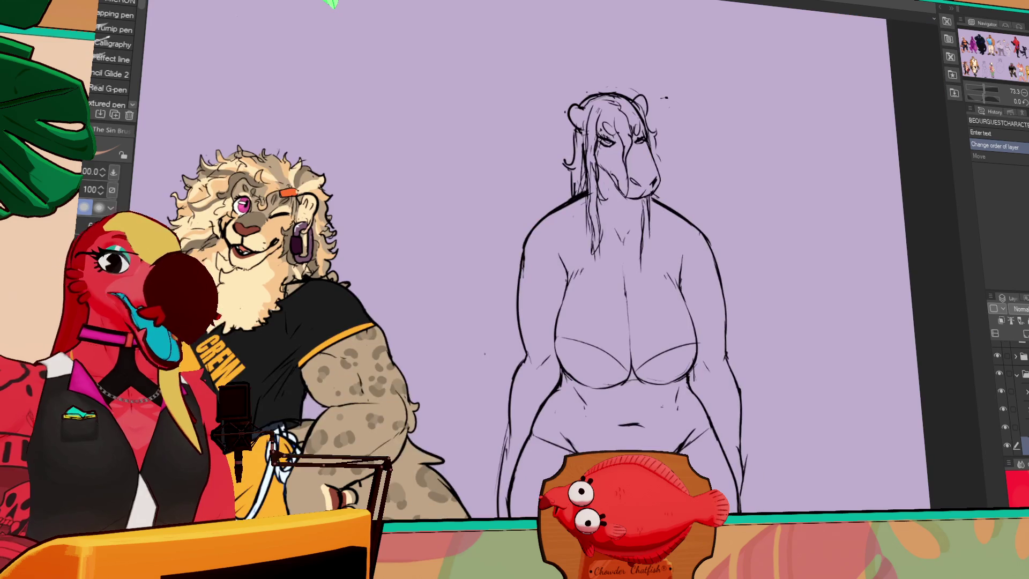
{"action": "left_click", "coordinate": [1013, 73]}
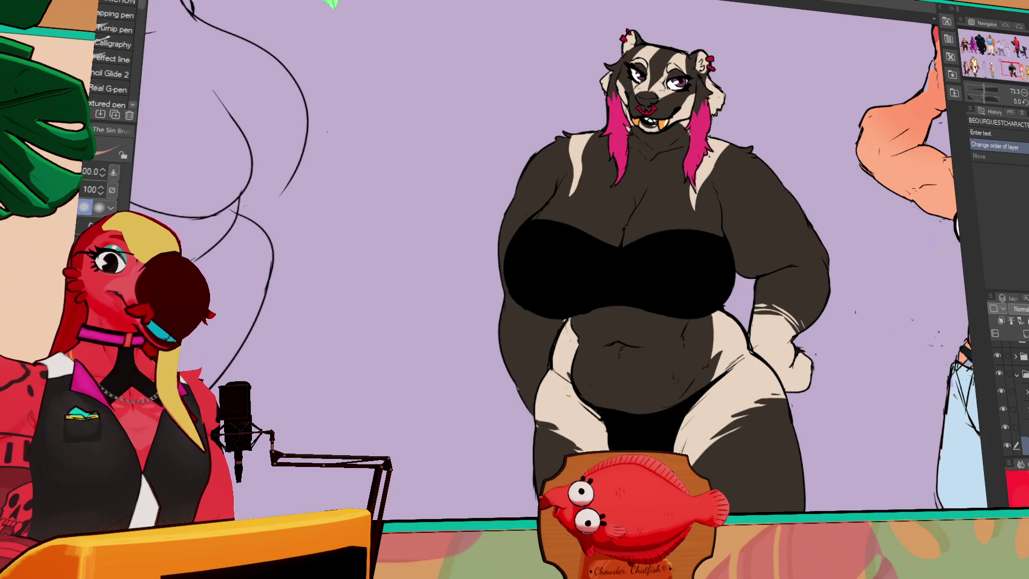
{"action": "left_click", "coordinate": [988, 77]}
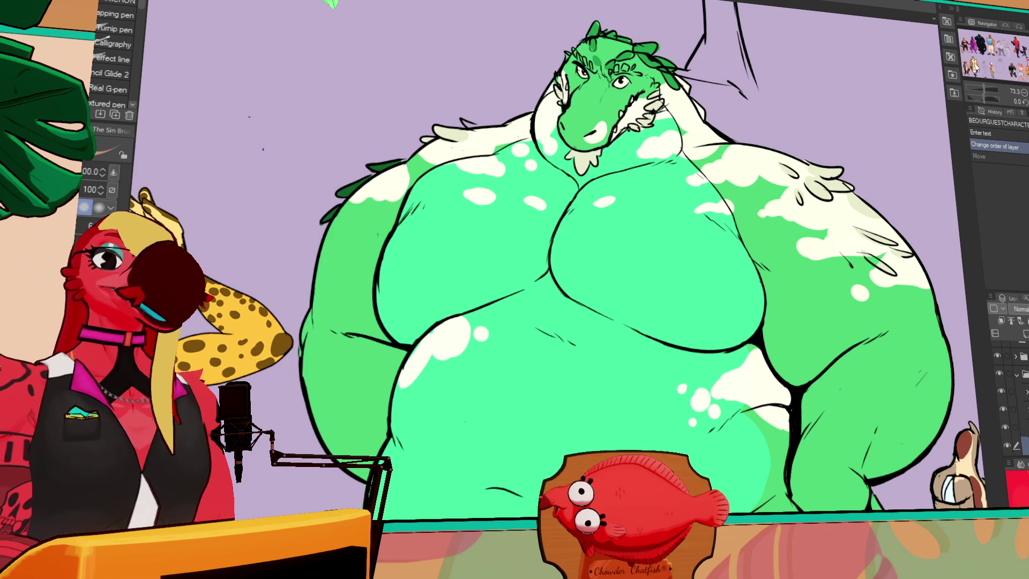
{"action": "left_click_drag", "start_coordinate": [984, 46], "coordinate": [977, 43]}
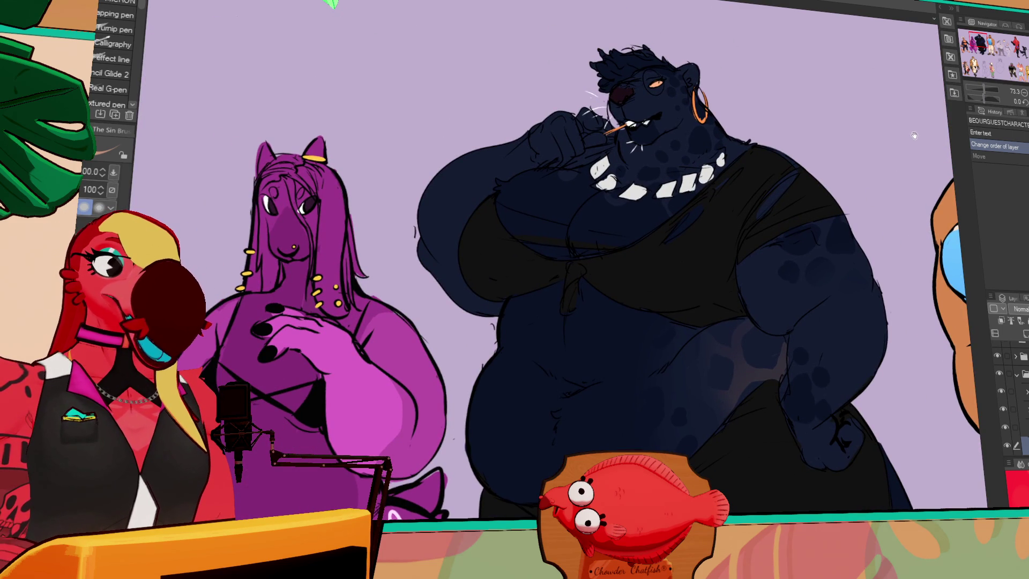
{"action": "key", "text": "ctrl+Tab"}
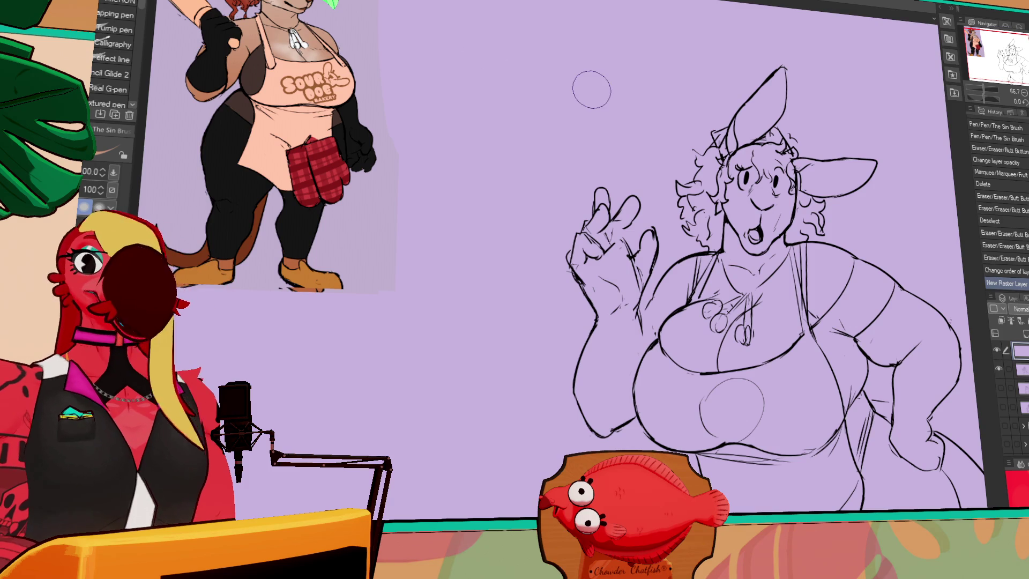
Step: Move the new raster layer down one place in the stack and zoom out to the canvas
{"action": "left_click_drag", "start_coordinate": [591, 89], "coordinate": [548, 74]}
{"action": "mouse_move", "coordinate": [875, 172]}
{"action": "left_mouse_down"}
{"action": "mouse_move", "coordinate": [845, 194]}
{"action": "mouse_move", "coordinate": [847, 179]}
{"action": "left_mouse_up"}
{"action": "left_click_drag", "start_coordinate": [852, 264], "coordinate": [853, 284]}
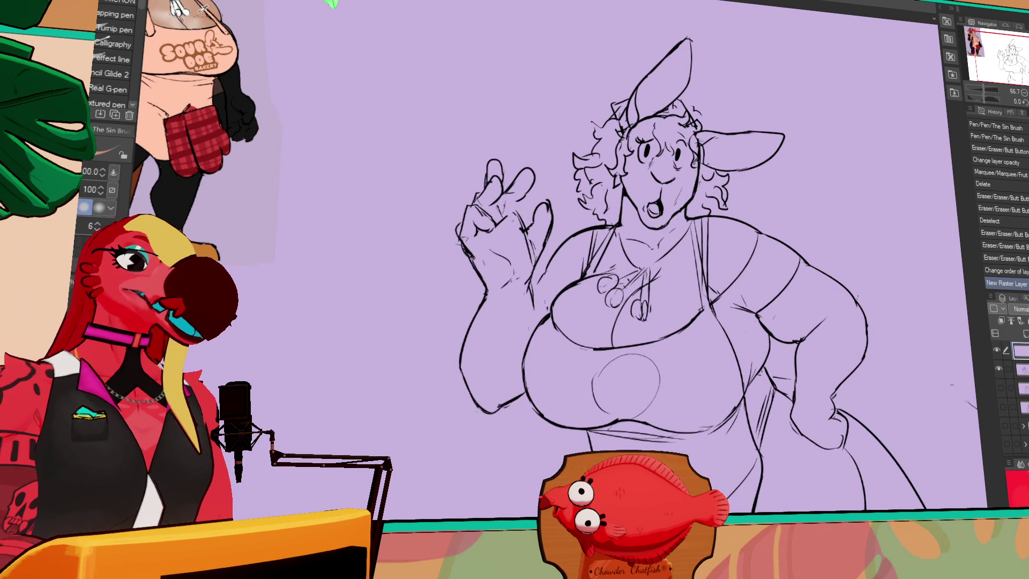
{"action": "left_click_drag", "start_coordinate": [1019, 350], "coordinate": [1026, 387]}
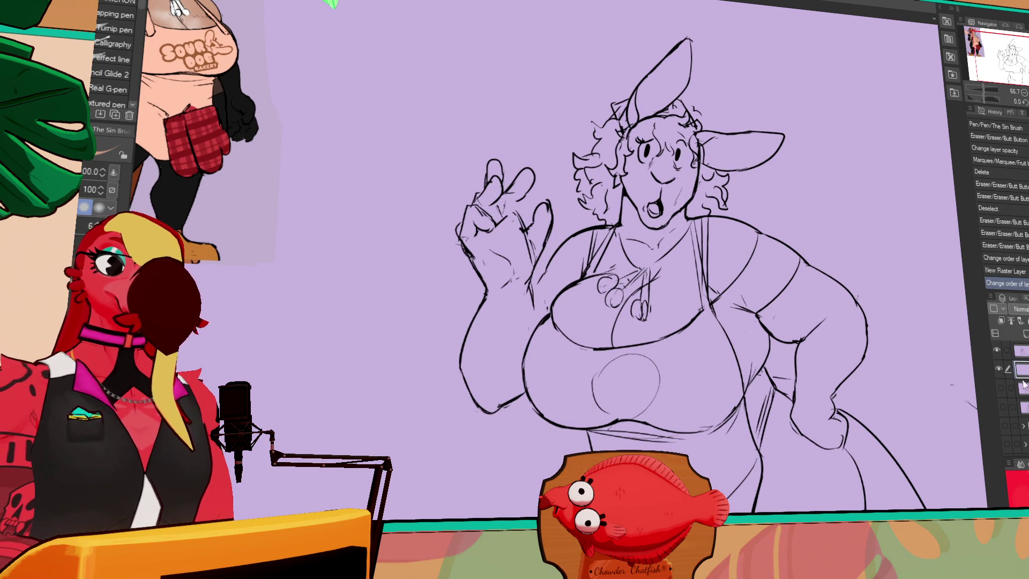
{"action": "key", "text": "ctrl+minus"}
{"action": "key", "text": "ctrl+minus"}
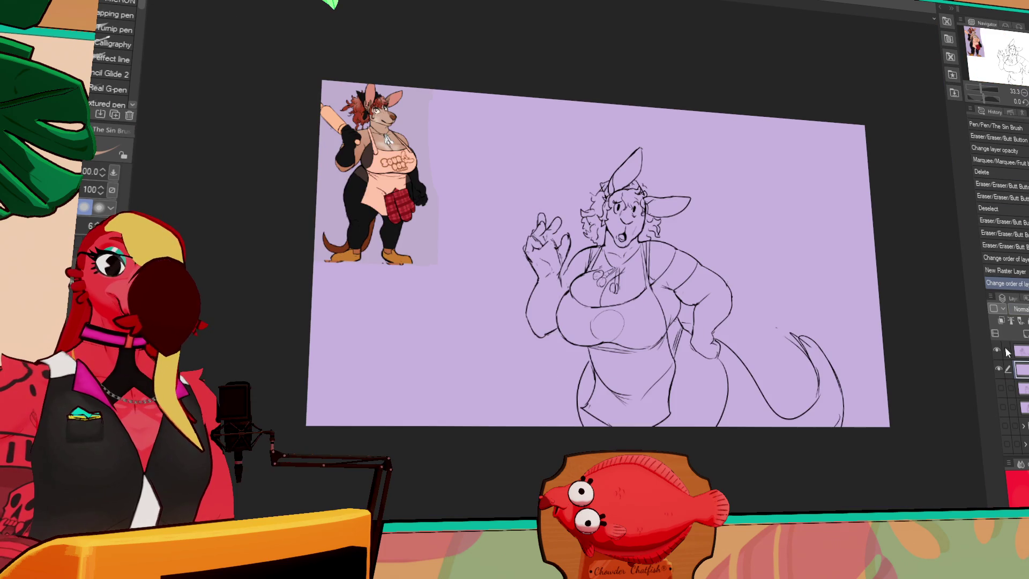
Step: Select the coloured reference layer and shift the image slightly right and down
{"action": "scroll", "coordinate": [1004, 348], "scroll_direction": "up", "scroll_amount": 1}
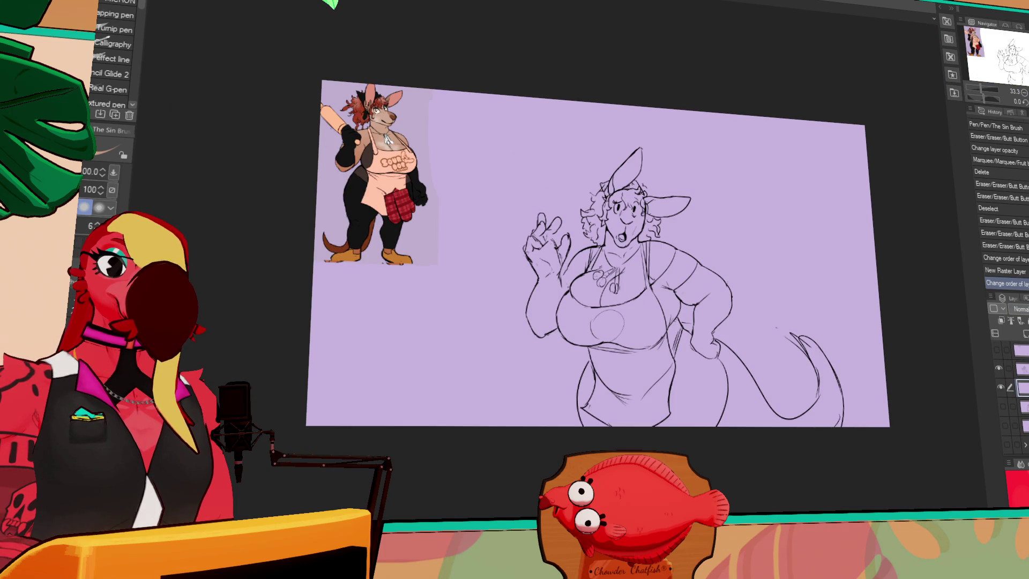
{"action": "scroll", "coordinate": [1015, 397], "scroll_direction": "down", "scroll_amount": 2}
{"action": "left_click", "coordinate": [1007, 426]}
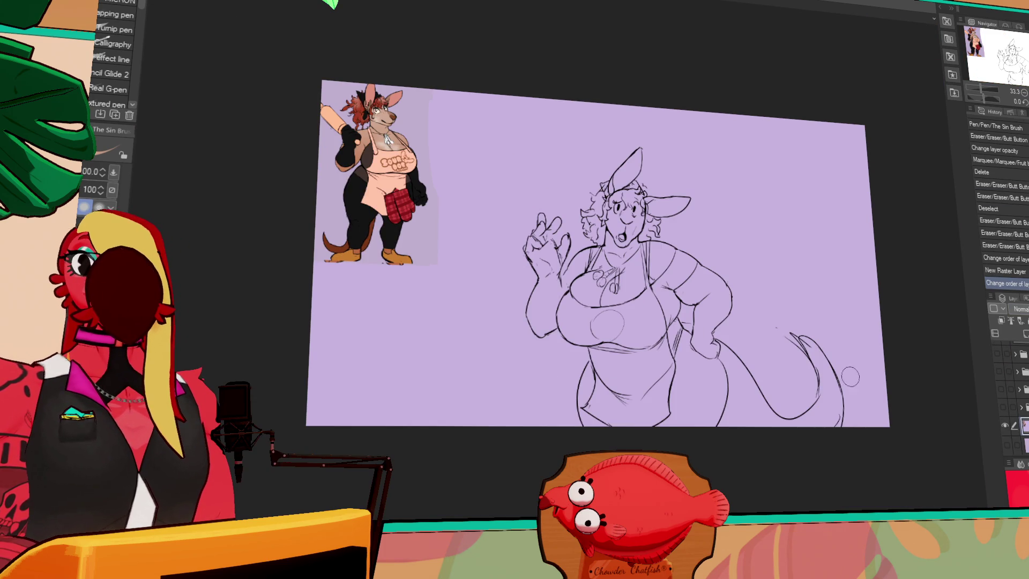
{"action": "key", "text": "k"}
{"action": "mouse_move", "coordinate": [375, 214]}
{"action": "left_mouse_down"}
{"action": "mouse_move", "coordinate": [563, 281]}
{"action": "mouse_move", "coordinate": [648, 324]}
{"action": "left_mouse_up"}
{"action": "mouse_move", "coordinate": [888, 398]}
{"action": "left_mouse_down"}
{"action": "mouse_move", "coordinate": [907, 403]}
{"action": "mouse_move", "coordinate": [898, 405]}
{"action": "mouse_move", "coordinate": [905, 353]}
{"action": "left_mouse_up"}
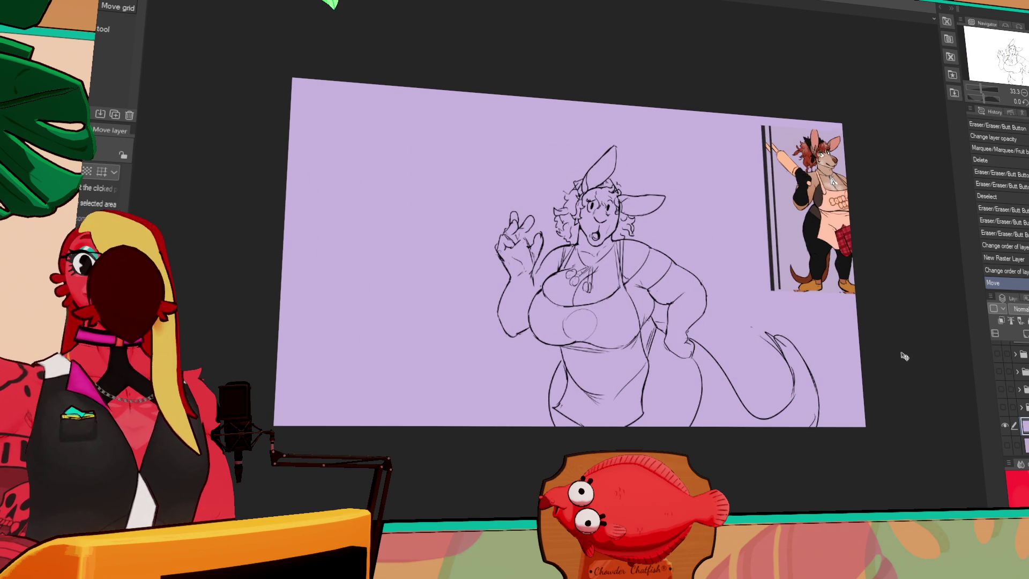
{"action": "key", "text": "ctrl+z"}
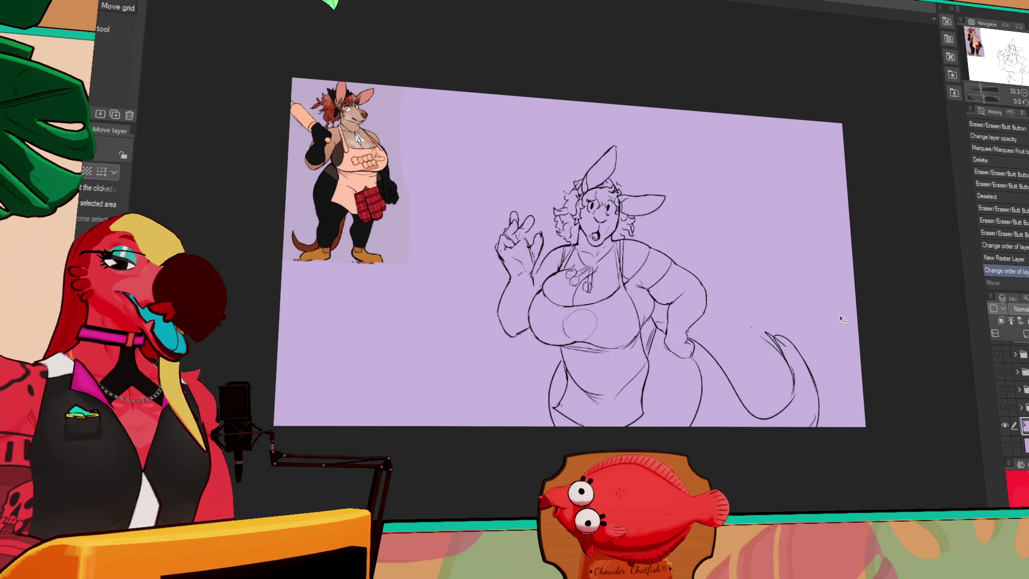
{"action": "left_click_drag", "start_coordinate": [376, 214], "coordinate": [397, 229]}
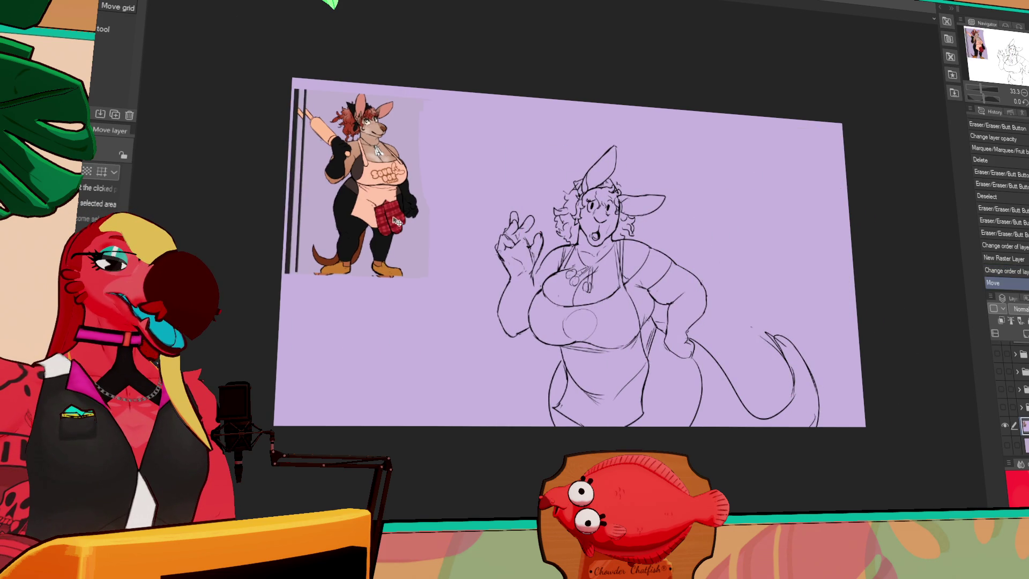
Step: Lasso and delete the black bars beside the reference image, then deselect
{"action": "key", "text": "m"}
{"action": "mouse_move", "coordinate": [312, 87]}
{"action": "left_mouse_down"}
{"action": "mouse_move", "coordinate": [284, 128]}
{"action": "mouse_move", "coordinate": [299, 315]}
{"action": "mouse_move", "coordinate": [310, 83]}
{"action": "left_mouse_up"}
{"action": "key", "text": "Delete"}
{"action": "key", "text": "ctrl+d"}
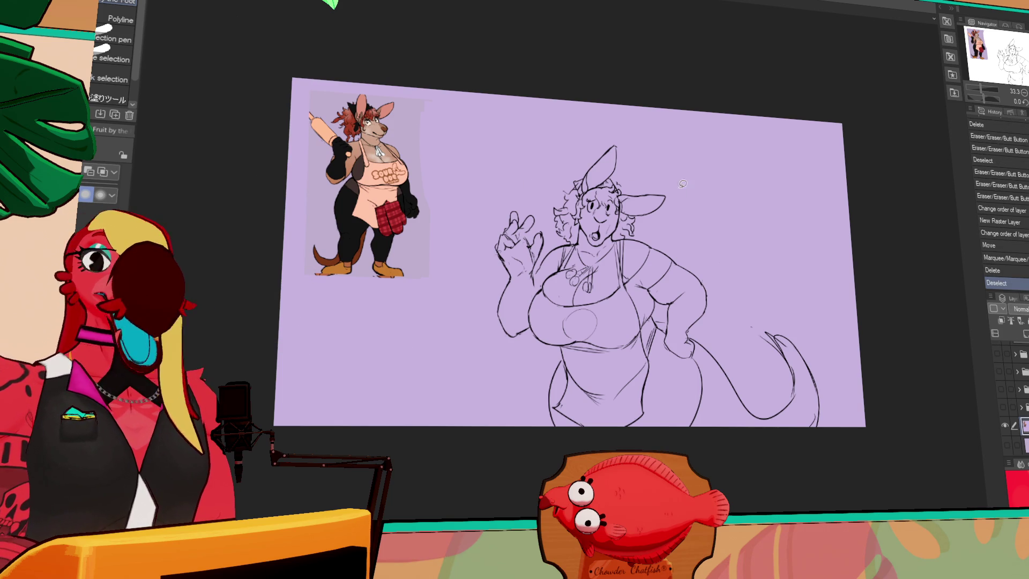
Step: Move the reference image to the canvas's top-right corner
{"action": "key", "text": "k"}
{"action": "mouse_move", "coordinate": [415, 199]}
{"action": "left_mouse_down"}
{"action": "mouse_move", "coordinate": [878, 198]}
{"action": "mouse_move", "coordinate": [864, 203]}
{"action": "left_mouse_up"}
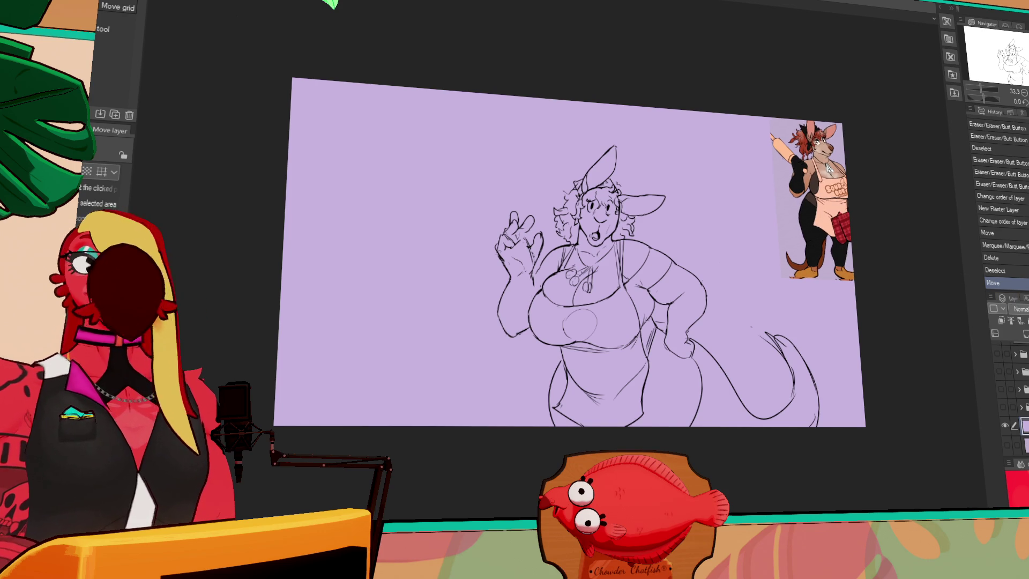
{"action": "scroll", "coordinate": [1012, 386], "scroll_direction": "down", "scroll_amount": 3}
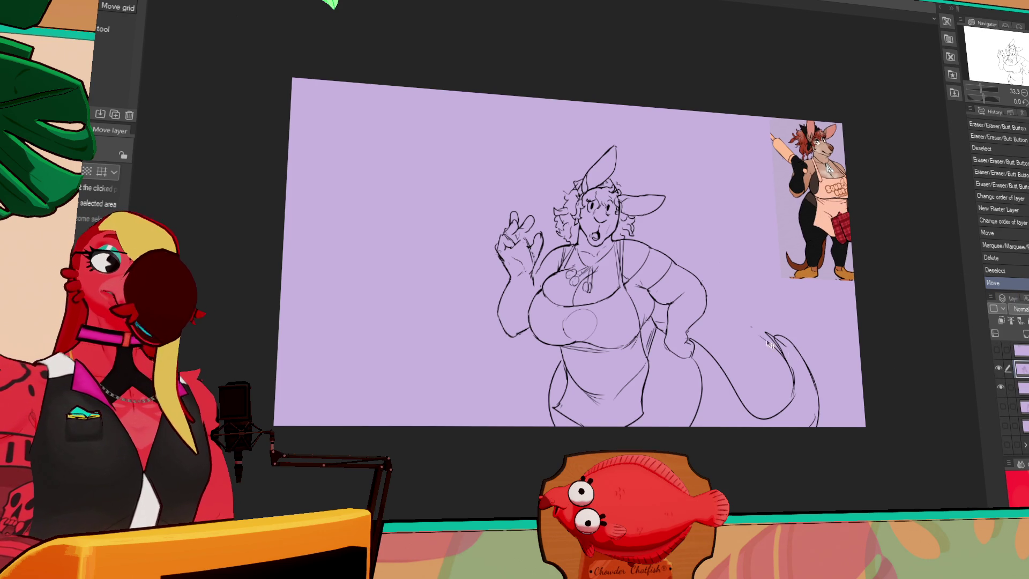
Step: Erase part of the kangaroo's tail line and zoom in on the sketch
{"action": "key", "text": "e"}
{"action": "left_click_drag", "start_coordinate": [768, 335], "coordinate": [918, 294]}
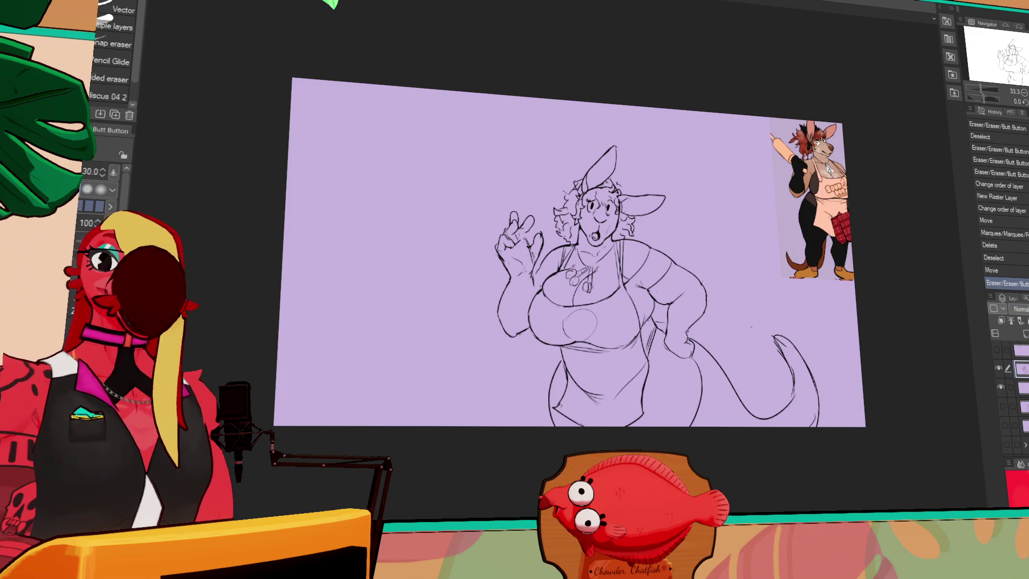
{"action": "key", "text": "ctrl+plus"}
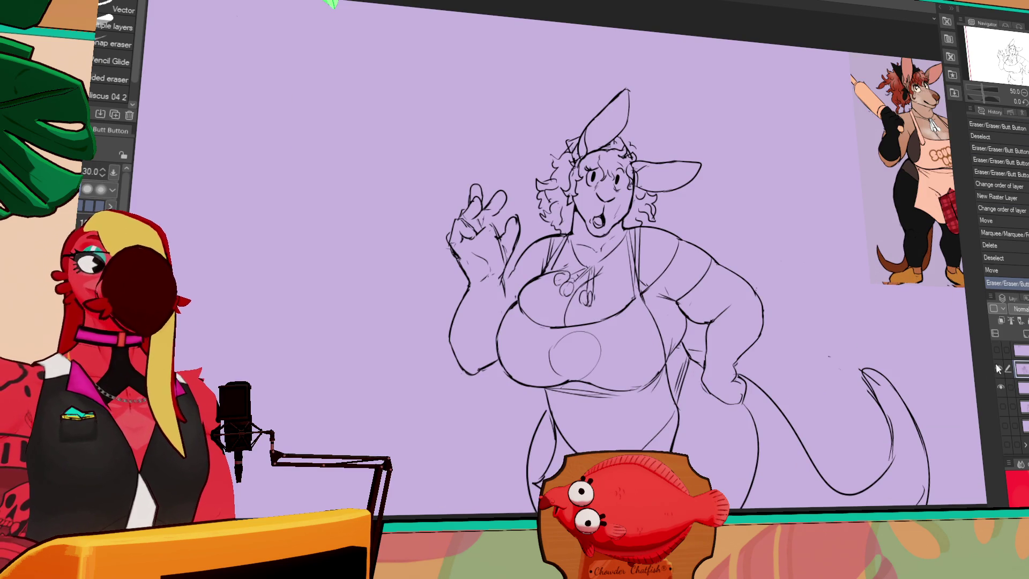
Step: Make the two rough sketch layers of the other kangaroo figures visible
{"action": "key", "text": "p"}
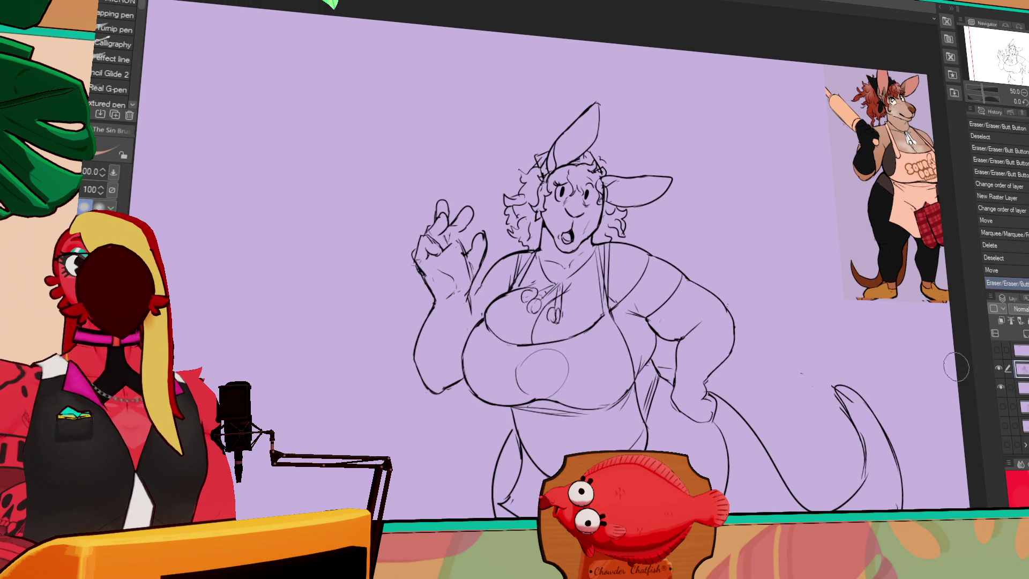
{"action": "left_click", "coordinate": [999, 368]}
{"action": "left_click", "coordinate": [1000, 368]}
{"action": "left_click", "coordinate": [1003, 406]}
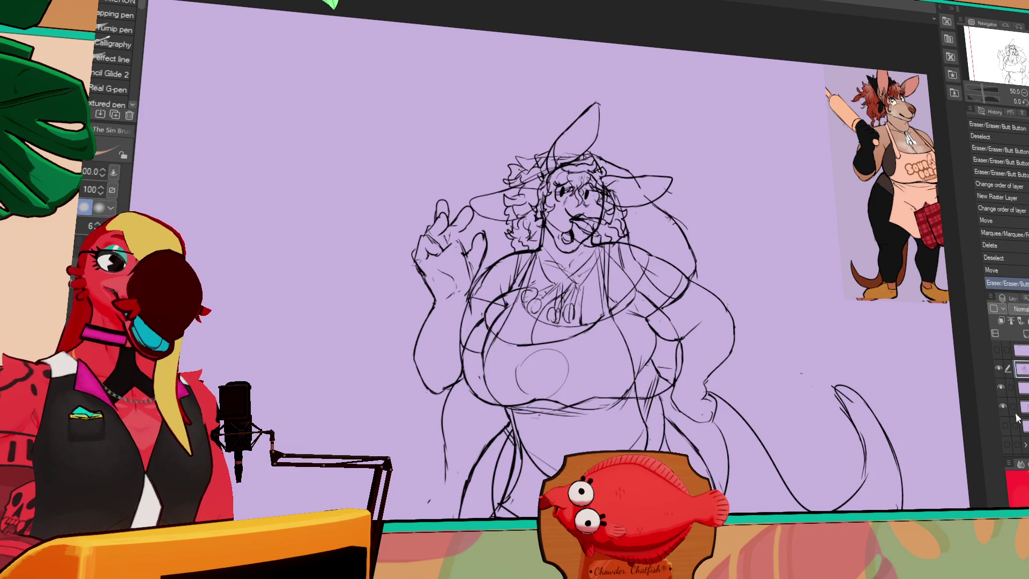
{"action": "left_click", "coordinate": [1021, 425]}
{"action": "left_click", "coordinate": [1021, 405]}
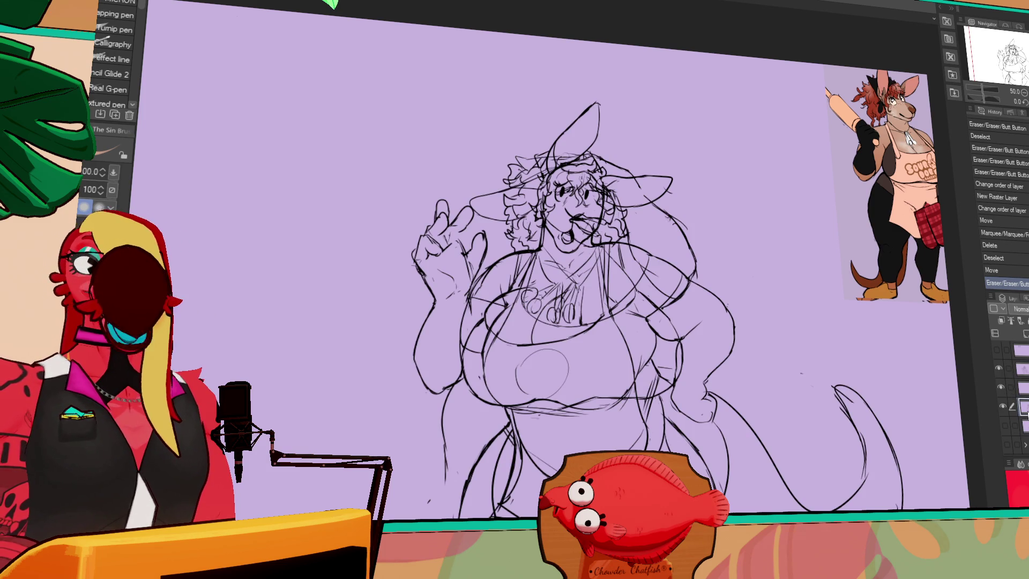
{"action": "left_click", "coordinate": [1005, 425]}
Step: Move one sketch figure about 470 px left and the overlapping one about 470 px right
{"action": "key", "text": "k"}
{"action": "left_click_drag", "start_coordinate": [567, 268], "coordinate": [316, 263]}
{"action": "left_click_drag", "start_coordinate": [876, 386], "coordinate": [979, 375]}
{"action": "left_click_drag", "start_coordinate": [884, 443], "coordinate": [763, 435]}
{"action": "left_click", "coordinate": [1021, 368]}
{"action": "mouse_move", "coordinate": [660, 434]}
{"action": "left_mouse_down"}
{"action": "mouse_move", "coordinate": [912, 432]}
{"action": "mouse_move", "coordinate": [873, 427]}
{"action": "left_mouse_up"}
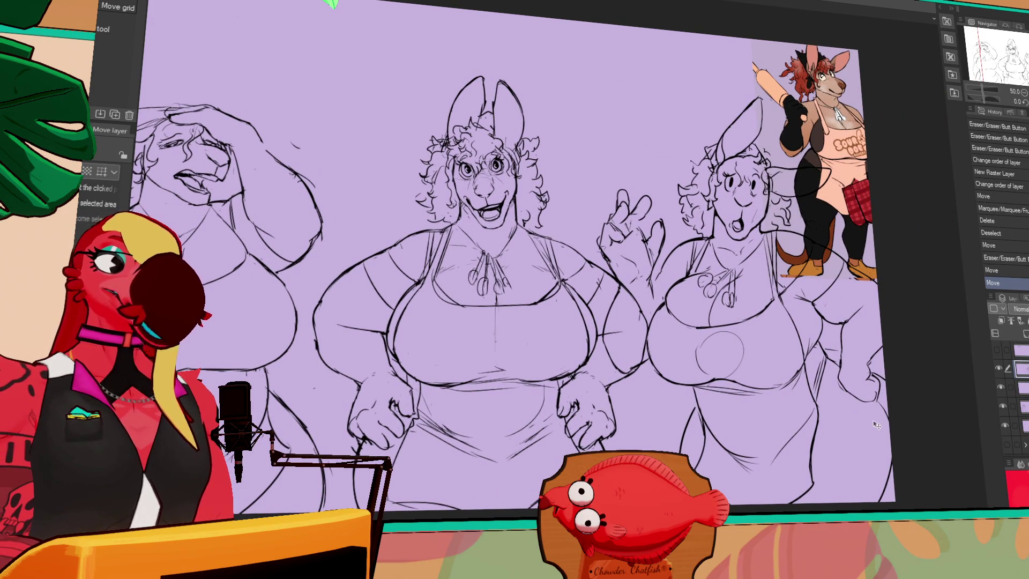
Step: Nudge the left and middle figures so the three sketches are evenly spaced
{"action": "left_click", "coordinate": [1020, 387]}
{"action": "left_click", "coordinate": [1021, 405]}
{"action": "mouse_move", "coordinate": [880, 438]}
{"action": "left_mouse_down"}
{"action": "mouse_move", "coordinate": [868, 432]}
{"action": "mouse_move", "coordinate": [893, 450]}
{"action": "left_mouse_up"}
{"action": "left_click", "coordinate": [1021, 425]}
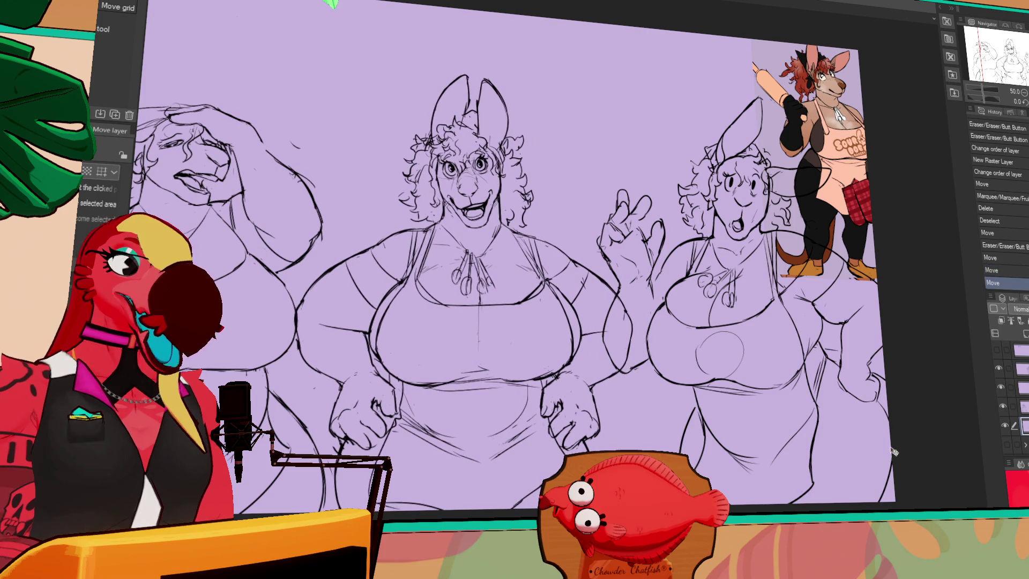
{"action": "scroll", "coordinate": [939, 384], "scroll_direction": "left", "scroll_amount": 5}
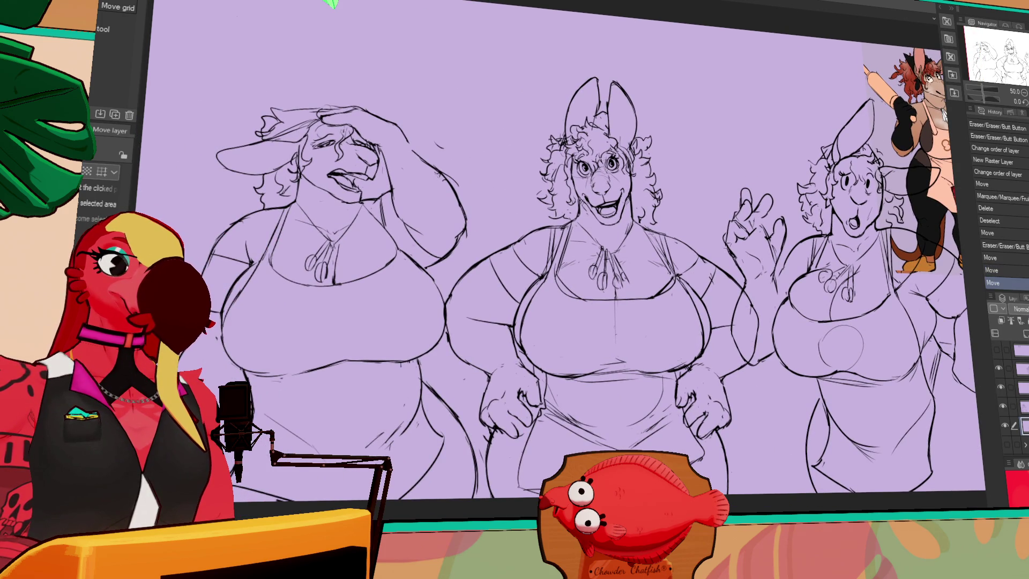
{"action": "key", "text": "ctrl+plus"}
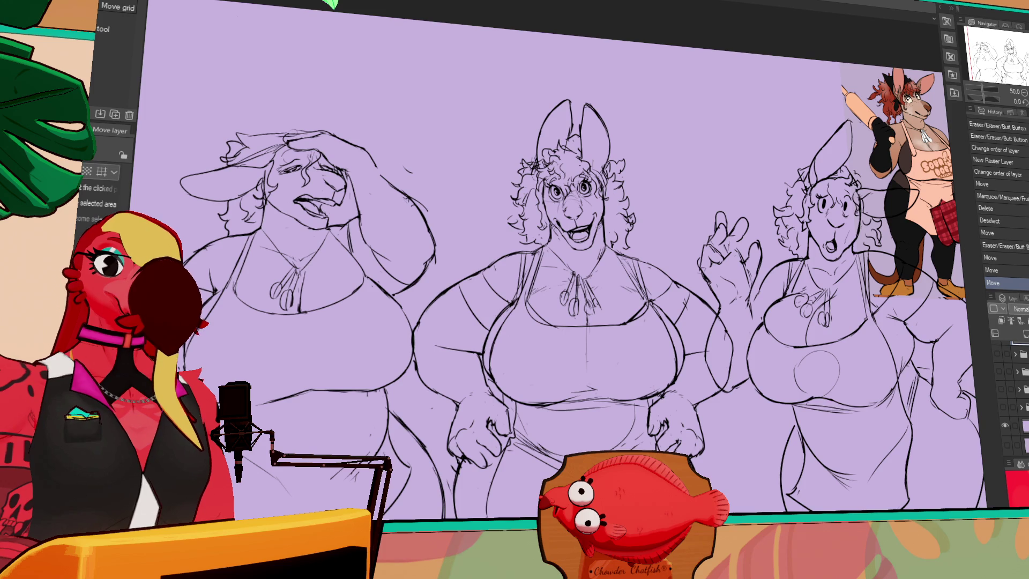
Step: Move the reference image to top centre and delete its lower body, leaving head and chest
{"action": "left_click_drag", "start_coordinate": [1021, 425], "coordinate": [1021, 362]}
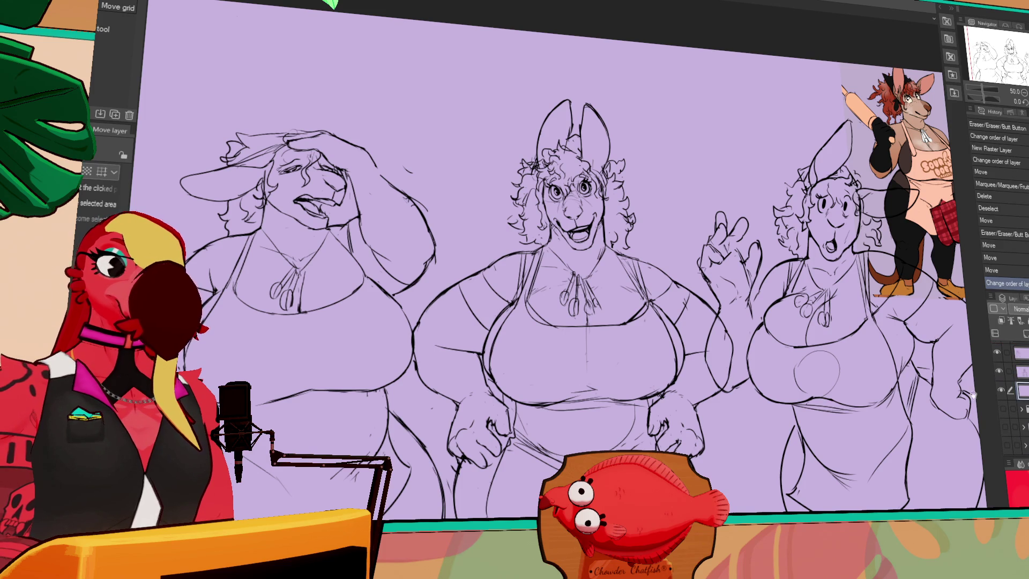
{"action": "mouse_move", "coordinate": [936, 348]}
{"action": "left_mouse_down"}
{"action": "mouse_move", "coordinate": [739, 331]}
{"action": "mouse_move", "coordinate": [775, 425]}
{"action": "left_mouse_up"}
{"action": "key", "text": "m"}
{"action": "mouse_move", "coordinate": [570, 209]}
{"action": "left_mouse_down"}
{"action": "mouse_move", "coordinate": [538, 267]}
{"action": "mouse_move", "coordinate": [769, 273]}
{"action": "mouse_move", "coordinate": [745, 206]}
{"action": "left_mouse_up"}
{"action": "key", "text": "Delete"}
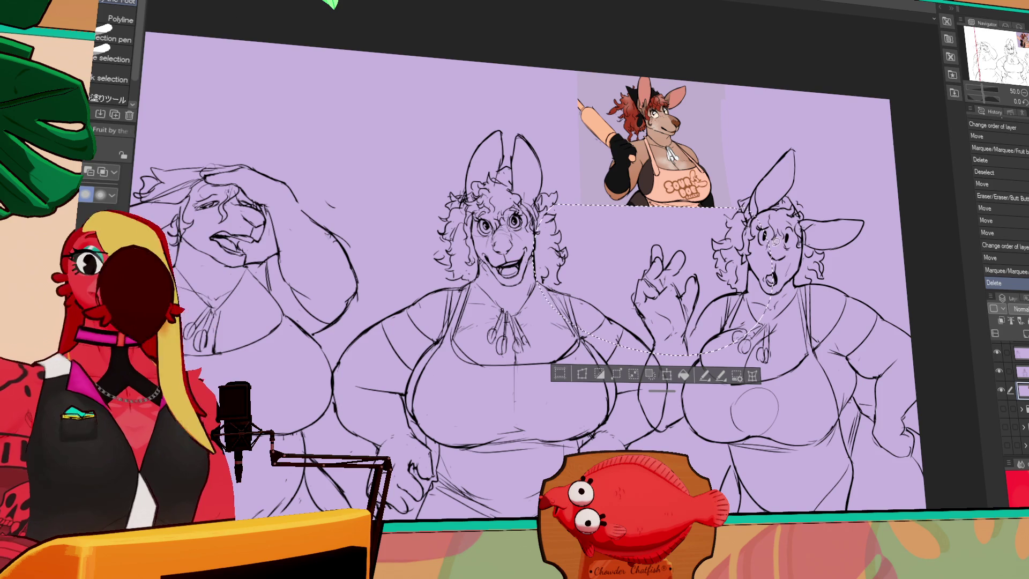
Step: Deselect, take the pen at brush size 30, and try strokes on the middle figure's apron
{"action": "key", "text": "ctrl+d"}
{"action": "key", "text": "v"}
{"action": "key", "text": "p"}
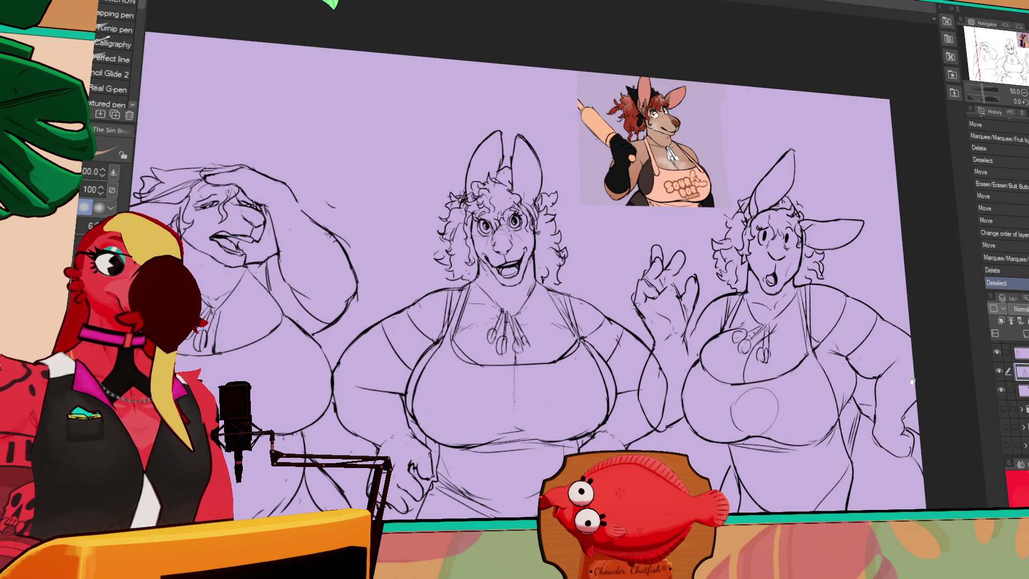
{"action": "scroll", "coordinate": [378, 393], "scroll_direction": "down", "scroll_amount": 3}
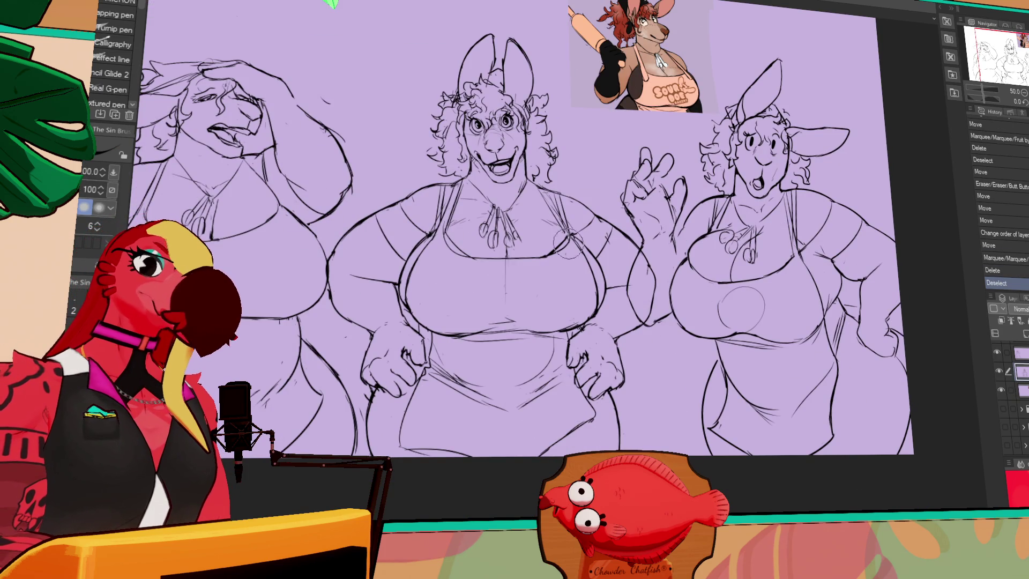
{"action": "left_click_drag", "start_coordinate": [560, 396], "coordinate": [547, 375]}
{"action": "key", "text": "bracketleft"}
{"action": "key", "text": "bracketleft"}
{"action": "key", "text": "bracketleft"}
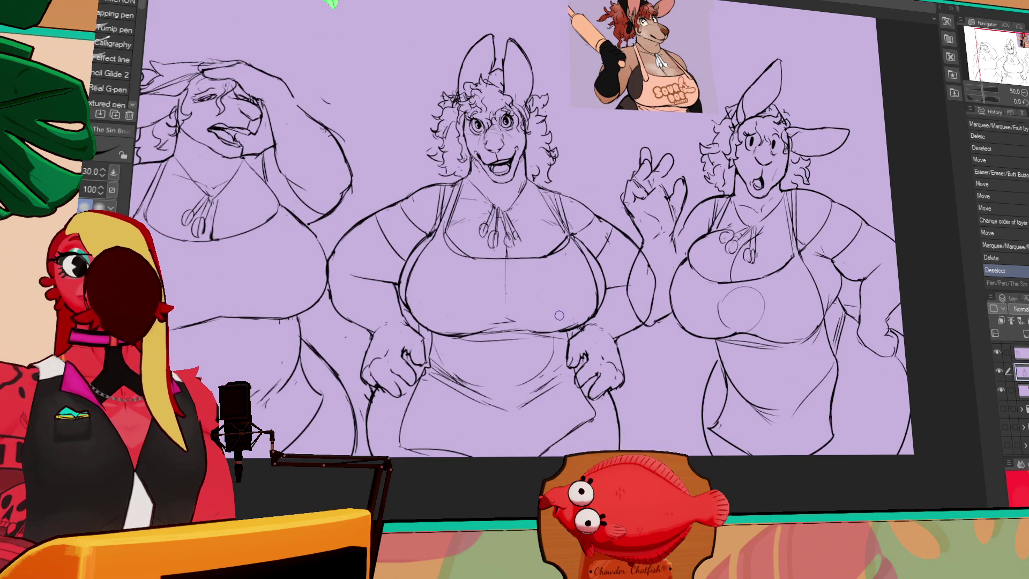
{"action": "scroll", "coordinate": [559, 315], "scroll_direction": "down", "scroll_amount": 2}
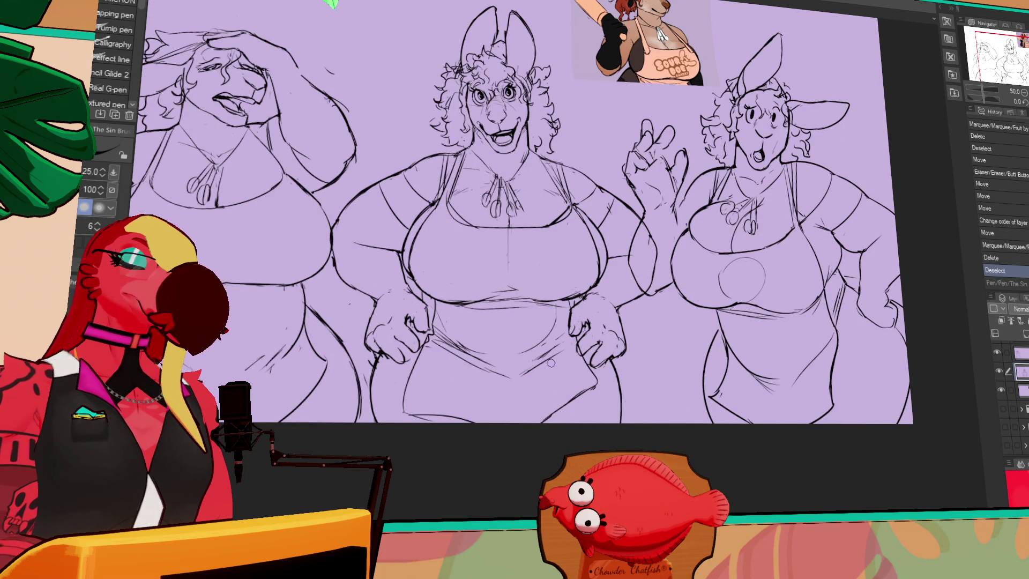
{"action": "mouse_move", "coordinate": [574, 344]}
{"action": "left_mouse_down"}
{"action": "mouse_move", "coordinate": [529, 373]}
{"action": "mouse_move", "coordinate": [571, 351]}
{"action": "mouse_move", "coordinate": [543, 420]}
{"action": "left_mouse_up"}
{"action": "key", "text": "ctrl+z"}
Step: Draw the pocket outline on the apron's lower right, redoing misplaced strokes
{"action": "left_click_drag", "start_coordinate": [570, 350], "coordinate": [592, 396]}
{"action": "key", "text": "ctrl+z"}
{"action": "left_click_drag", "start_coordinate": [569, 348], "coordinate": [593, 421]}
{"action": "key", "text": "ctrl+z"}
{"action": "left_click_drag", "start_coordinate": [542, 387], "coordinate": [535, 397]}
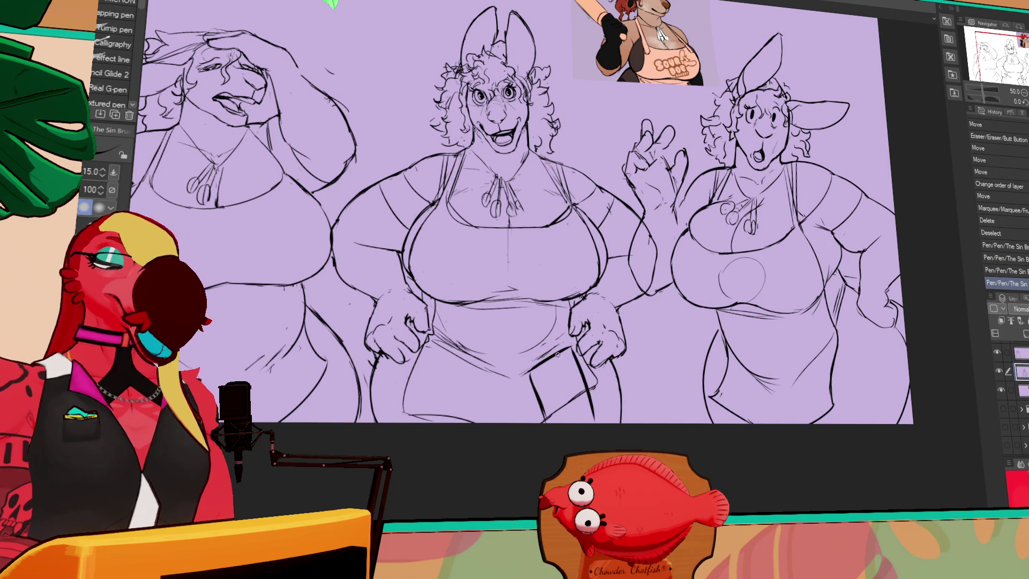
{"action": "left_click_drag", "start_coordinate": [574, 345], "coordinate": [567, 344]}
{"action": "left_click_drag", "start_coordinate": [567, 343], "coordinate": [564, 340]}
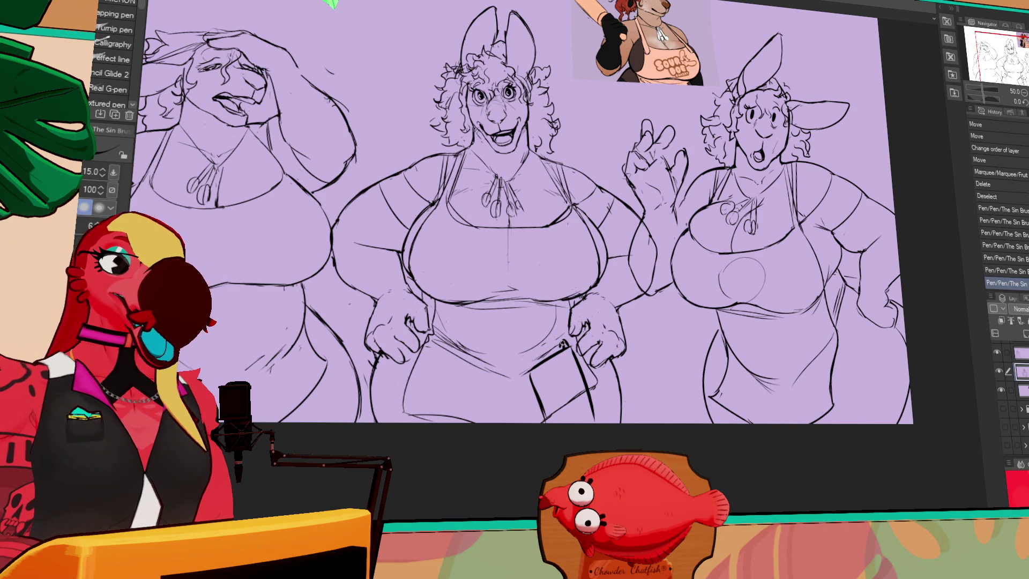
{"action": "mouse_move", "coordinate": [529, 379]}
{"action": "left_mouse_down"}
{"action": "mouse_move", "coordinate": [530, 423]}
{"action": "mouse_move", "coordinate": [568, 410]}
{"action": "mouse_move", "coordinate": [587, 370]}
{"action": "left_mouse_up"}
Step: Erase the rough pocket lines and redraw the pocket with the pen at size 15
{"action": "key", "text": "e"}
{"action": "left_click", "coordinate": [544, 435]}
{"action": "mouse_move", "coordinate": [576, 418]}
{"action": "left_mouse_down"}
{"action": "mouse_move", "coordinate": [592, 375]}
{"action": "mouse_move", "coordinate": [598, 424]}
{"action": "left_mouse_up"}
{"action": "key", "text": "p"}
{"action": "left_click_drag", "start_coordinate": [545, 402], "coordinate": [604, 376]}
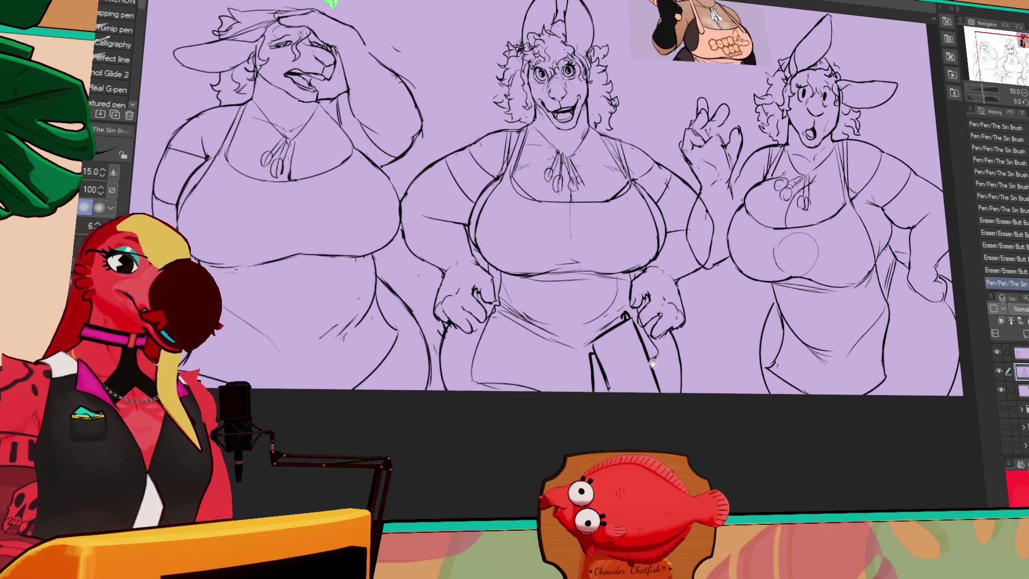
Step: Ink leg lines under the left figure's skirt
{"action": "mouse_move", "coordinate": [384, 313]}
{"action": "left_mouse_down"}
{"action": "mouse_move", "coordinate": [485, 327]}
{"action": "mouse_move", "coordinate": [465, 381]}
{"action": "left_mouse_up"}
{"action": "left_click_drag", "start_coordinate": [461, 350], "coordinate": [499, 329]}
{"action": "left_click_drag", "start_coordinate": [464, 355], "coordinate": [477, 398]}
{"action": "left_click_drag", "start_coordinate": [494, 341], "coordinate": [528, 401]}
{"action": "left_click_drag", "start_coordinate": [460, 356], "coordinate": [467, 397]}
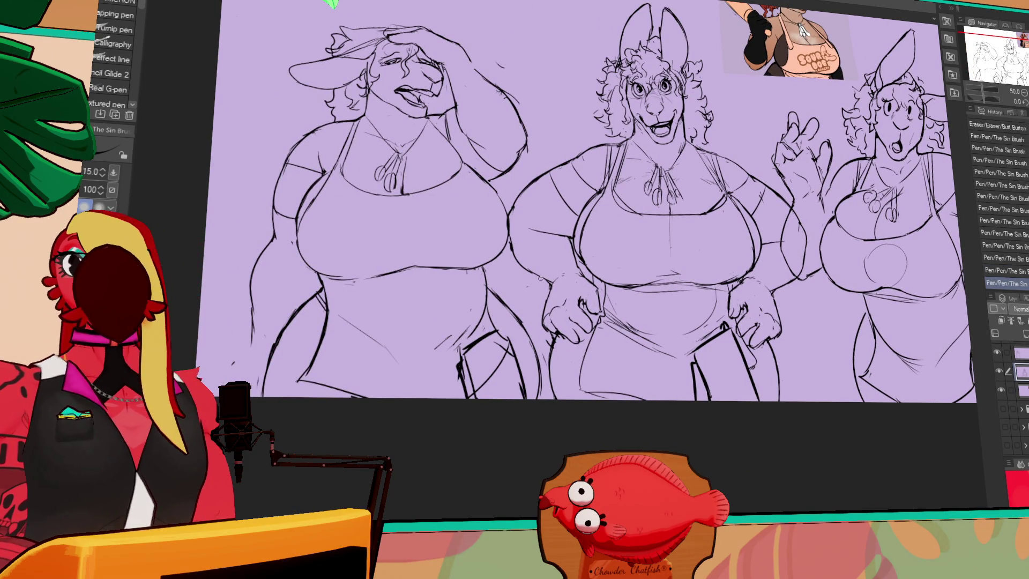
Step: Pan to the figures' lower halves and undo the last hip stroke on the right figure
{"action": "left_click_drag", "start_coordinate": [675, 241], "coordinate": [665, 240]}
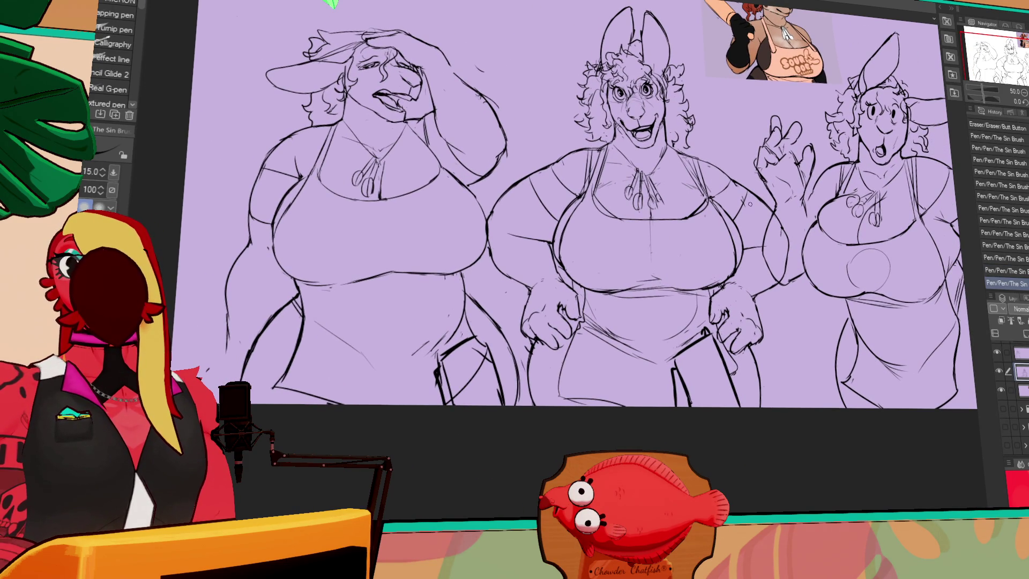
{"action": "left_click_drag", "start_coordinate": [753, 227], "coordinate": [738, 216]}
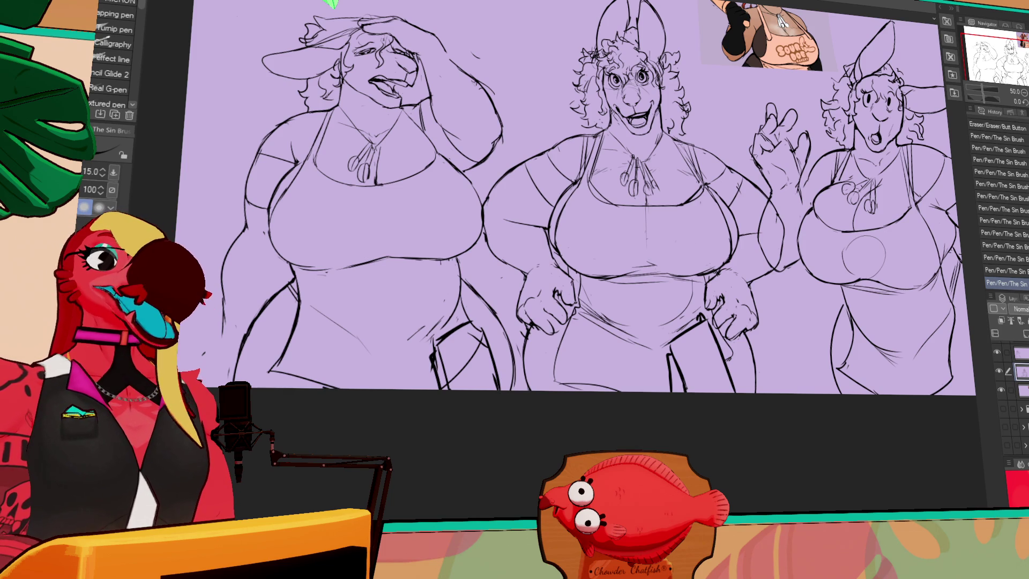
{"action": "mouse_move", "coordinate": [930, 332]}
{"action": "left_mouse_down"}
{"action": "mouse_move", "coordinate": [852, 311]}
{"action": "mouse_move", "coordinate": [874, 314]}
{"action": "left_mouse_up"}
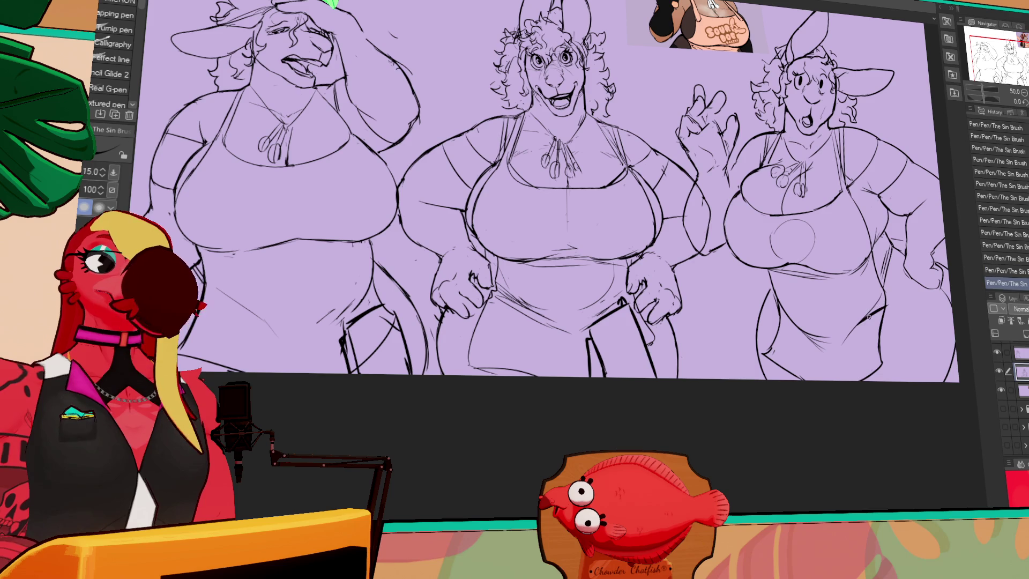
{"action": "key", "text": "ctrl+z"}
{"action": "key", "text": "ctrl+y"}
{"action": "key", "text": "ctrl+z"}
{"action": "key", "text": "ctrl+y"}
{"action": "key", "text": "ctrl+z"}
Step: Redraw the hip line down the right figure and erase a stray line there
{"action": "left_click_drag", "start_coordinate": [856, 326], "coordinate": [856, 375]}
{"action": "key", "text": "ctrl+z"}
{"action": "key", "text": "ctrl+y"}
{"action": "key", "text": "ctrl+z"}
{"action": "key", "text": "ctrl+y"}
{"action": "left_click_drag", "start_coordinate": [889, 302], "coordinate": [890, 368]}
{"action": "key", "text": "ctrl+z"}
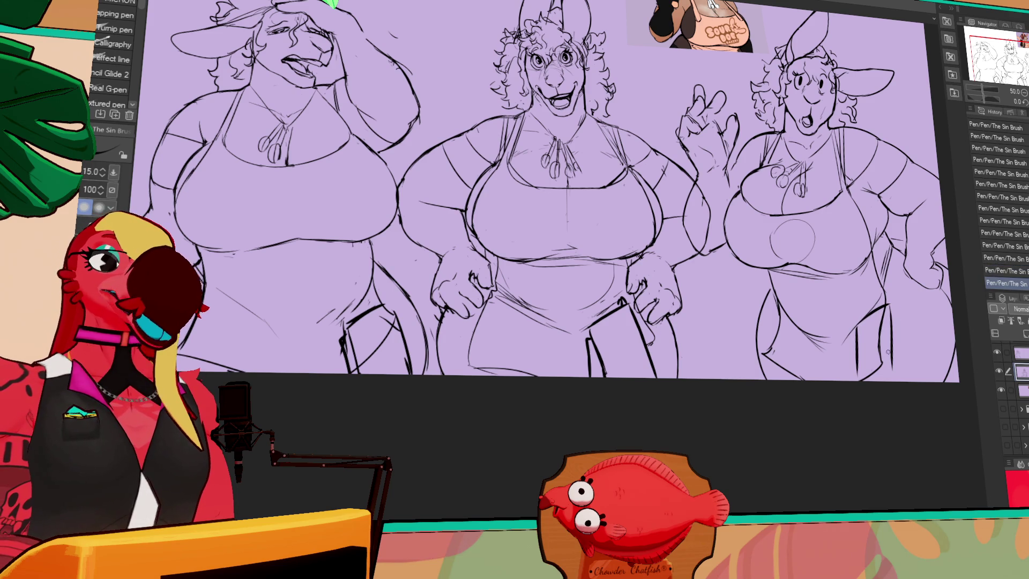
{"action": "key", "text": "e"}
{"action": "left_click_drag", "start_coordinate": [879, 324], "coordinate": [880, 340]}
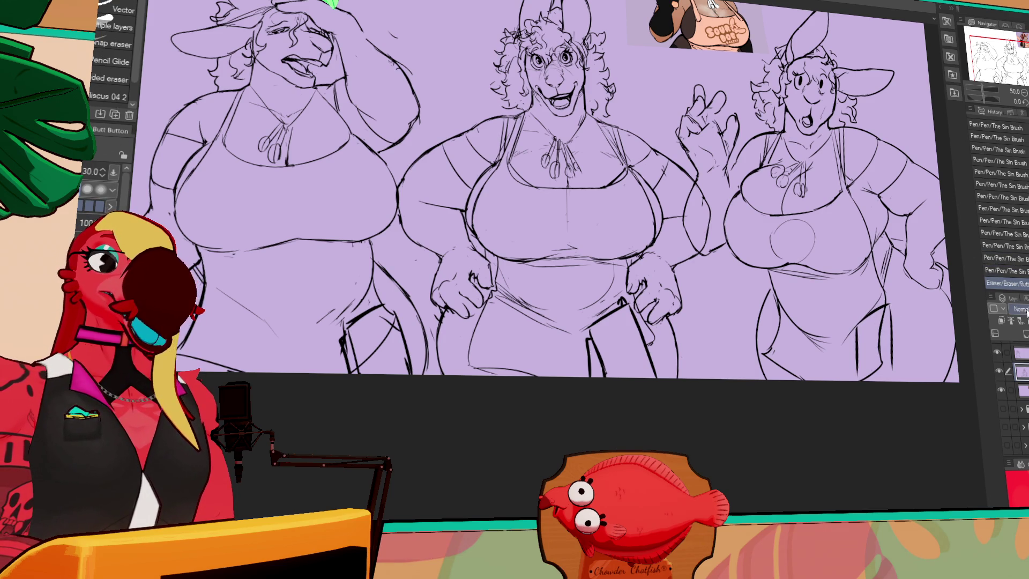
Step: Ink the hip and lower-leg lines on the right kangaroo
{"action": "key", "text": "m"}
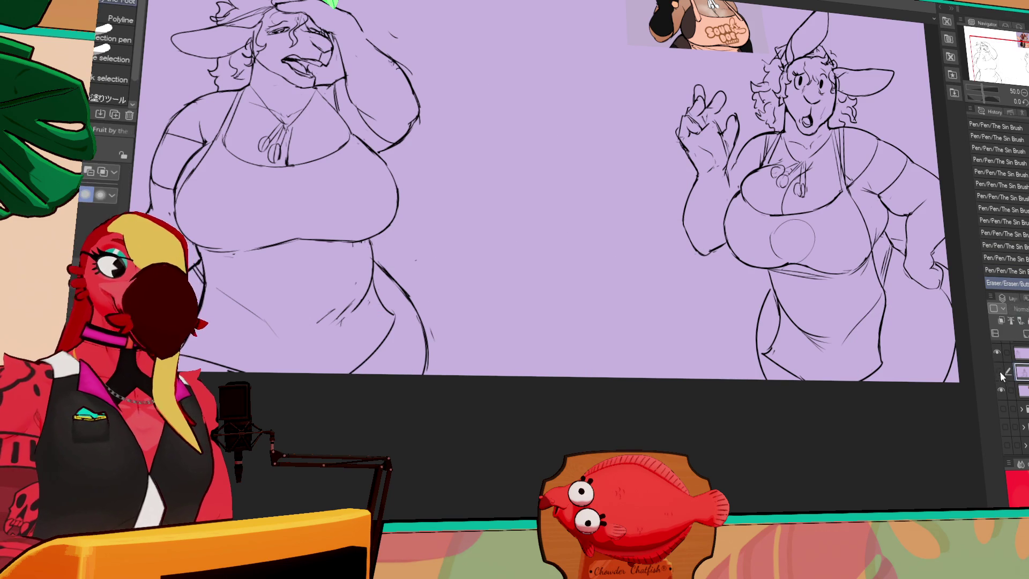
{"action": "left_click_drag", "start_coordinate": [336, 260], "coordinate": [417, 292]}
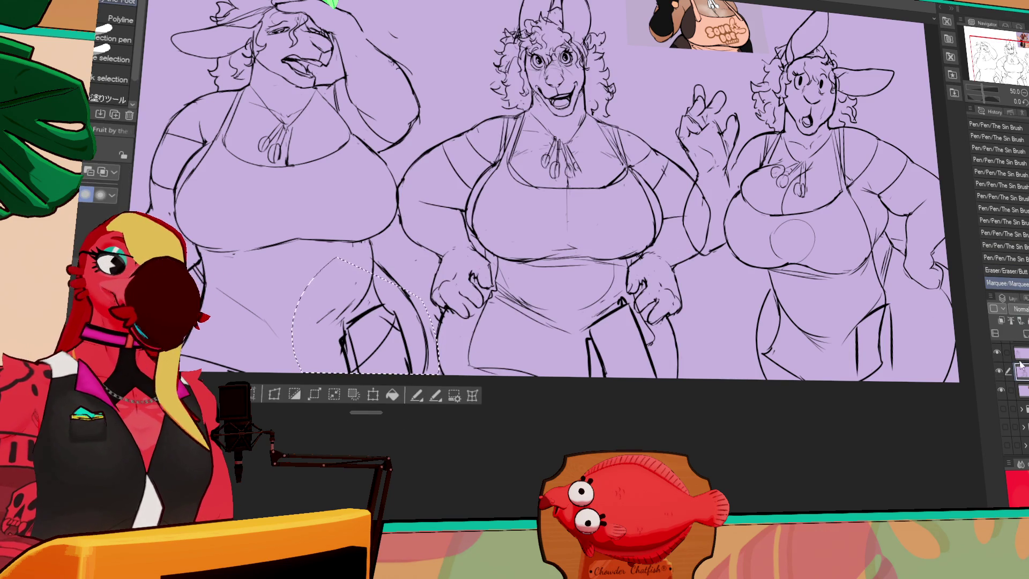
{"action": "key", "text": "ctrl+d"}
{"action": "key", "text": "p"}
{"action": "left_click_drag", "start_coordinate": [889, 316], "coordinate": [893, 364]}
{"action": "left_click_drag", "start_coordinate": [858, 321], "coordinate": [852, 376]}
{"action": "left_click_drag", "start_coordinate": [855, 327], "coordinate": [851, 377]}
{"action": "left_click_drag", "start_coordinate": [855, 327], "coordinate": [854, 368]}
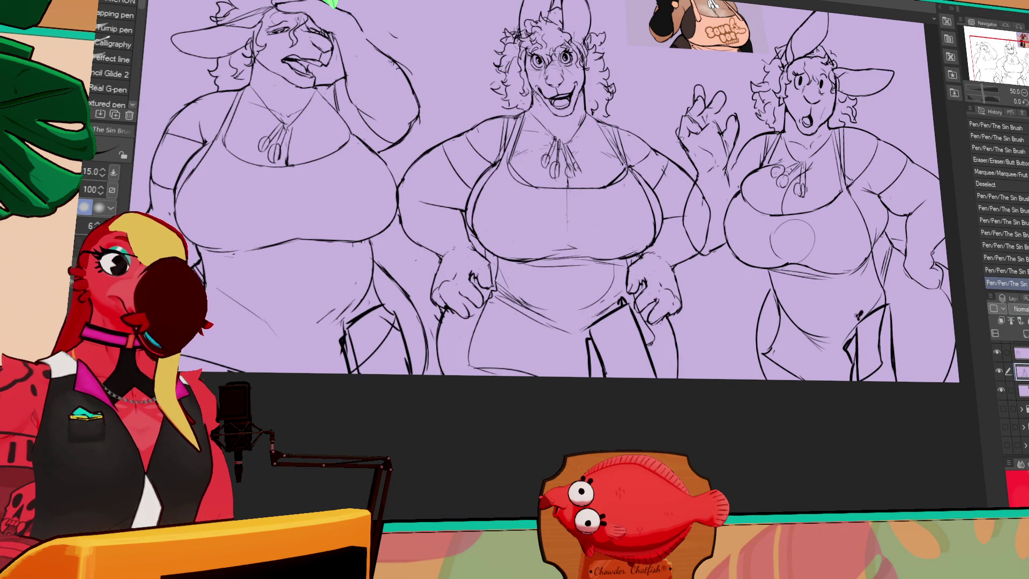
{"action": "left_click_drag", "start_coordinate": [879, 300], "coordinate": [908, 328]}
Step: Cut the right figure's lower-leg lines onto a new layer, erase stray marks, and merge down
{"action": "key", "text": "e"}
{"action": "key", "text": "m"}
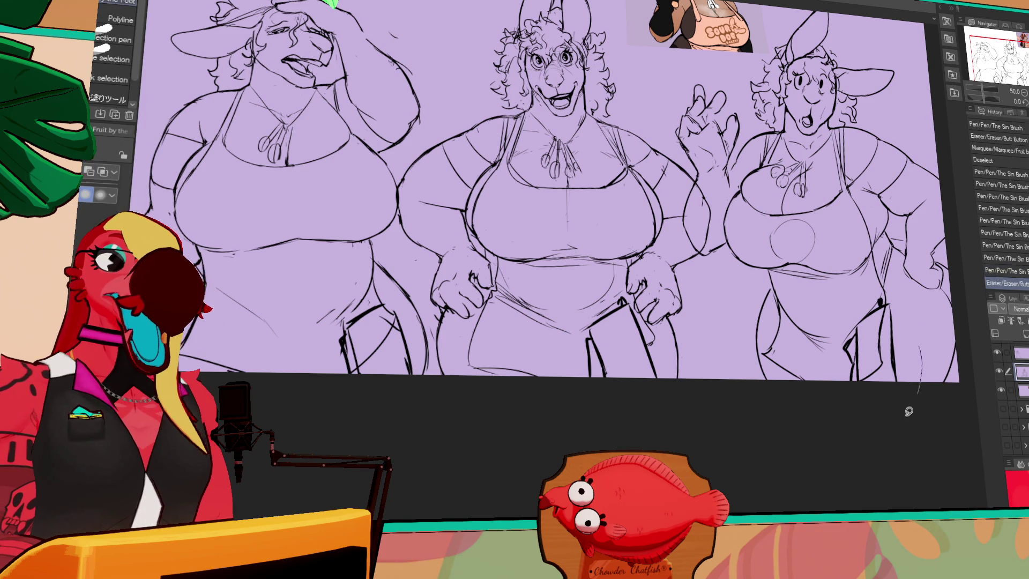
{"action": "left_click_drag", "start_coordinate": [920, 375], "coordinate": [831, 378]}
{"action": "key", "text": "ctrl+x"}
{"action": "key", "text": "ctrl+v"}
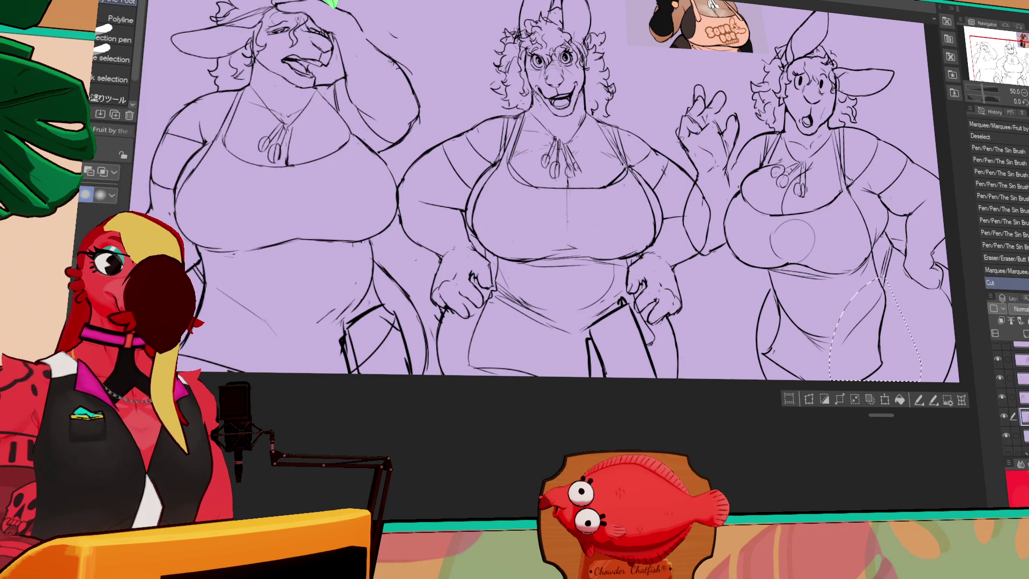
{"action": "key", "text": "ctrl+v"}
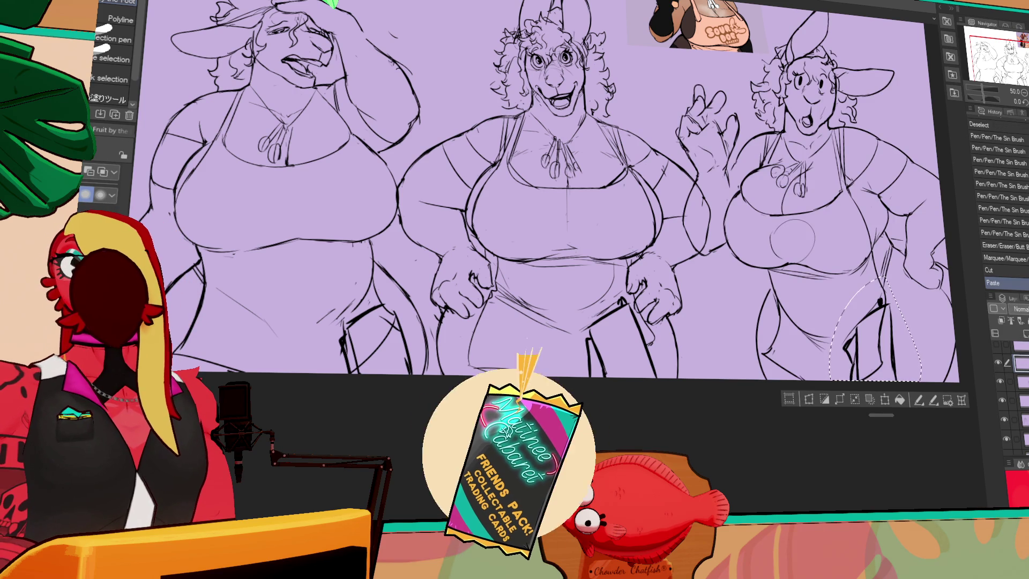
{"action": "key", "text": "ctrl+d"}
{"action": "key", "text": "e"}
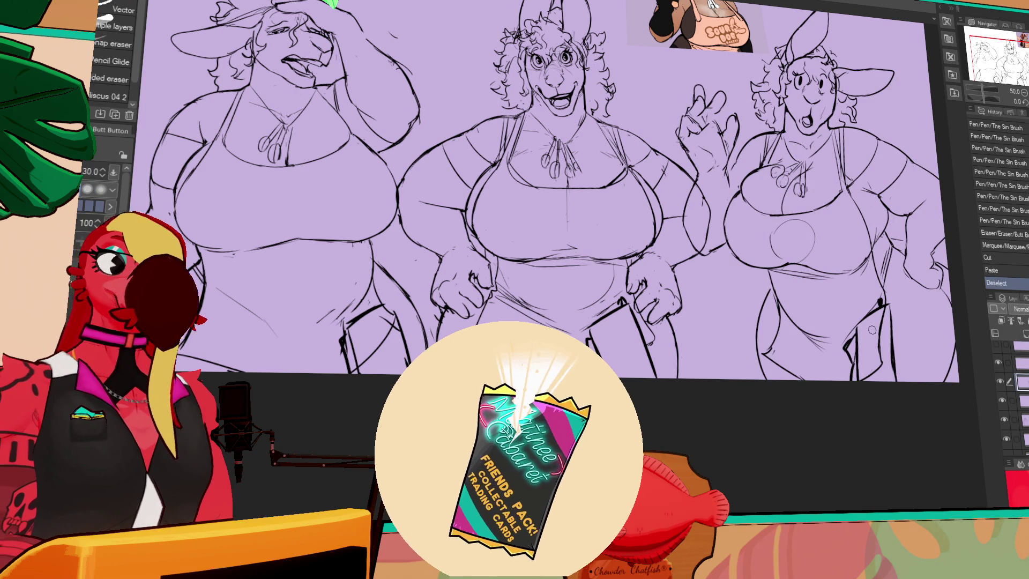
{"action": "left_click_drag", "start_coordinate": [882, 324], "coordinate": [879, 340]}
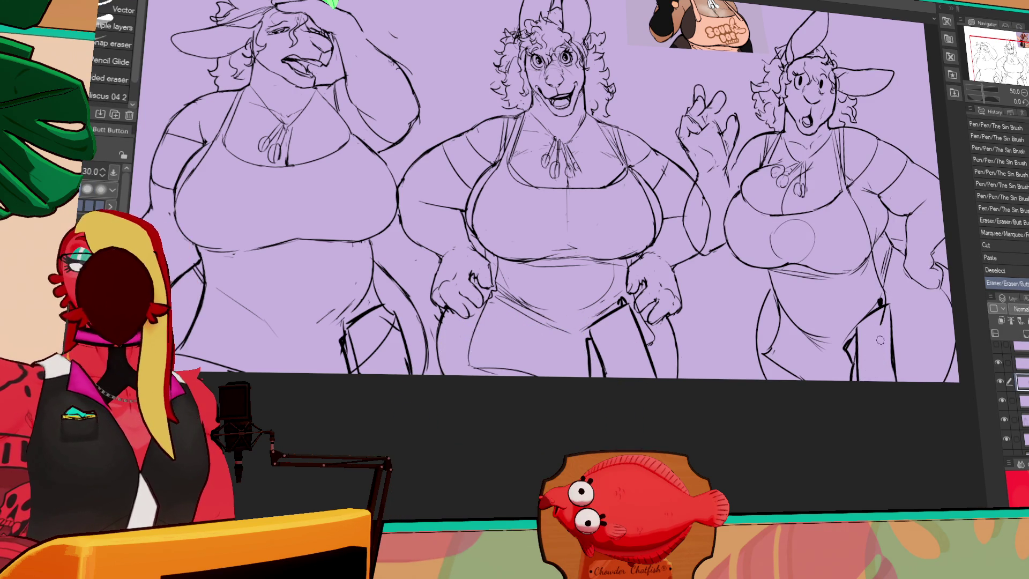
{"action": "left_click", "coordinate": [879, 326]}
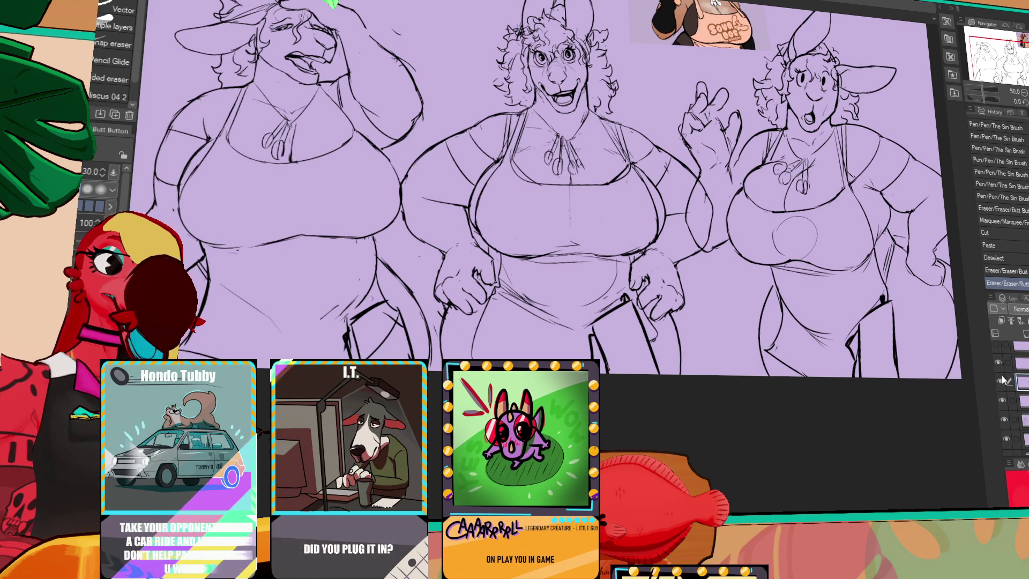
{"action": "key", "text": "ctrl+e"}
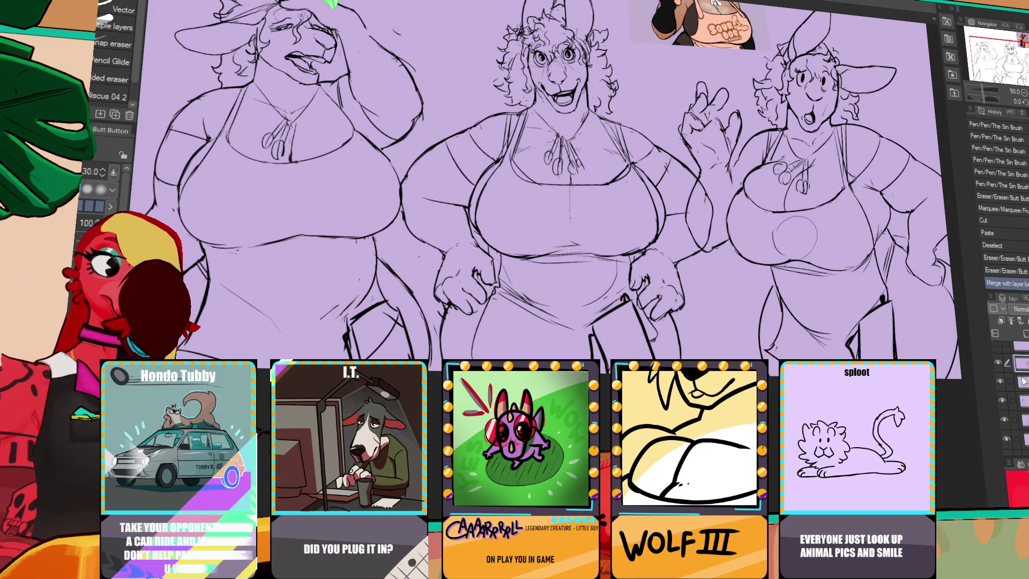
Step: Cut the left figure's leg lines from the sketch layer and paste them onto the layer above
{"action": "left_click", "coordinate": [1005, 421]}
{"action": "left_click", "coordinate": [1005, 420]}
{"action": "left_click", "coordinate": [1020, 419]}
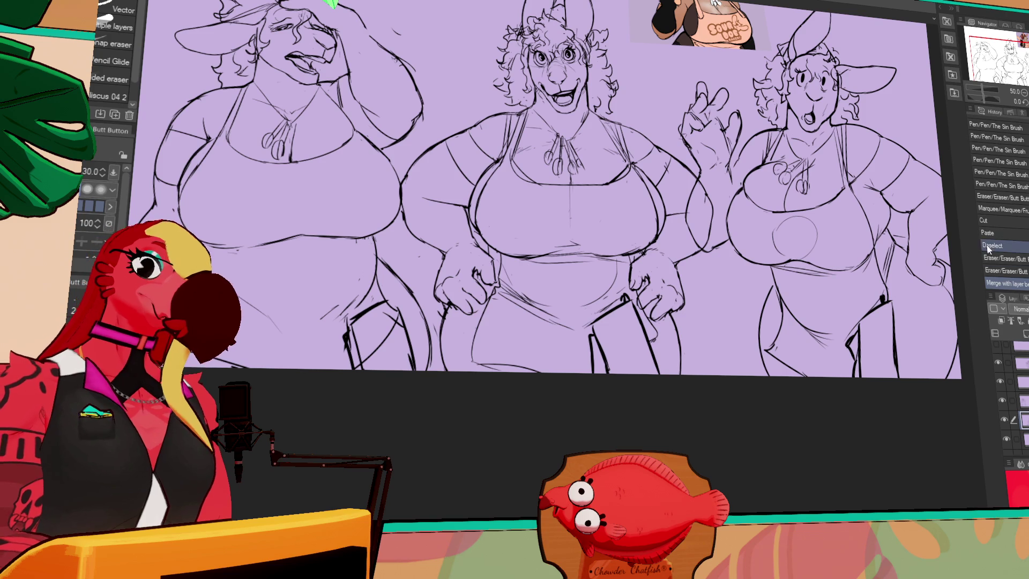
{"action": "key", "text": "b"}
{"action": "key", "text": "m"}
{"action": "mouse_move", "coordinate": [375, 233]}
{"action": "left_mouse_down"}
{"action": "mouse_move", "coordinate": [450, 413]}
{"action": "mouse_move", "coordinate": [381, 232]}
{"action": "left_mouse_up"}
{"action": "key", "text": "ctrl+x"}
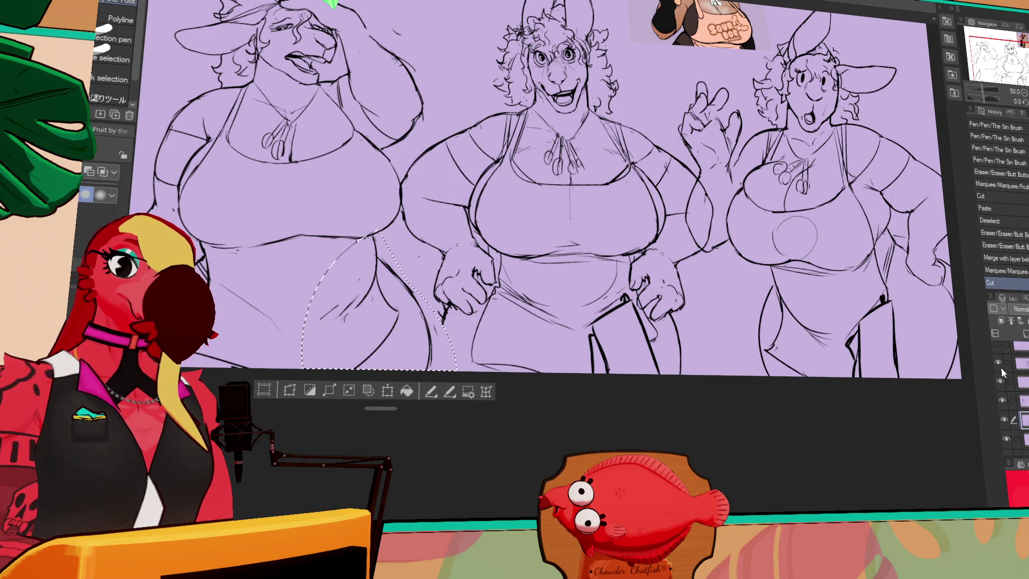
{"action": "left_click", "coordinate": [1020, 401]}
{"action": "key", "text": "ctrl+v"}
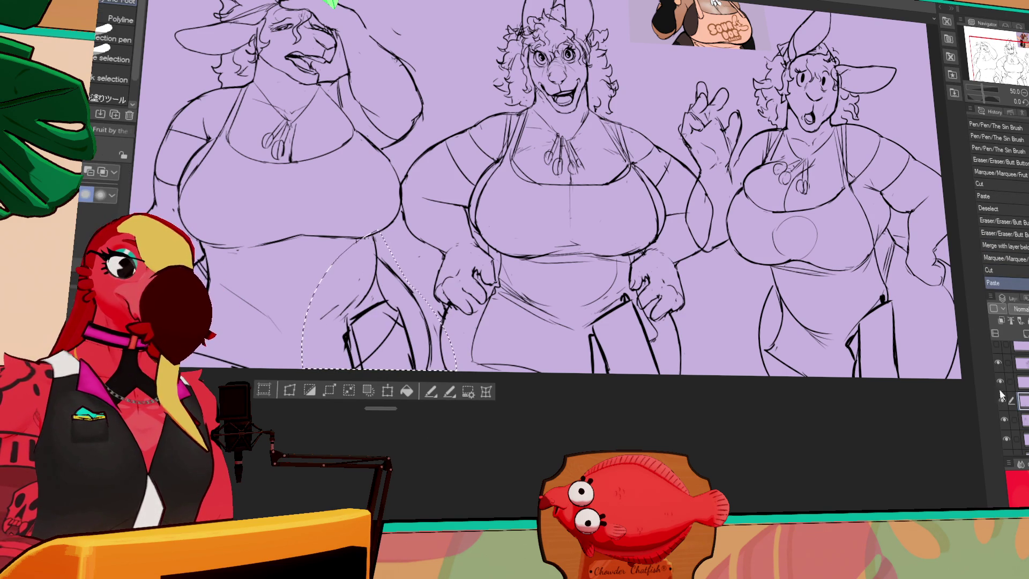
Step: Erase leftover leg lines on the left figure, merge down, and move the layer down one place
{"action": "key", "text": "e"}
{"action": "key", "text": "ctrl+d"}
{"action": "mouse_move", "coordinate": [392, 322]}
{"action": "left_mouse_down"}
{"action": "mouse_move", "coordinate": [361, 361]}
{"action": "mouse_move", "coordinate": [391, 336]}
{"action": "left_mouse_up"}
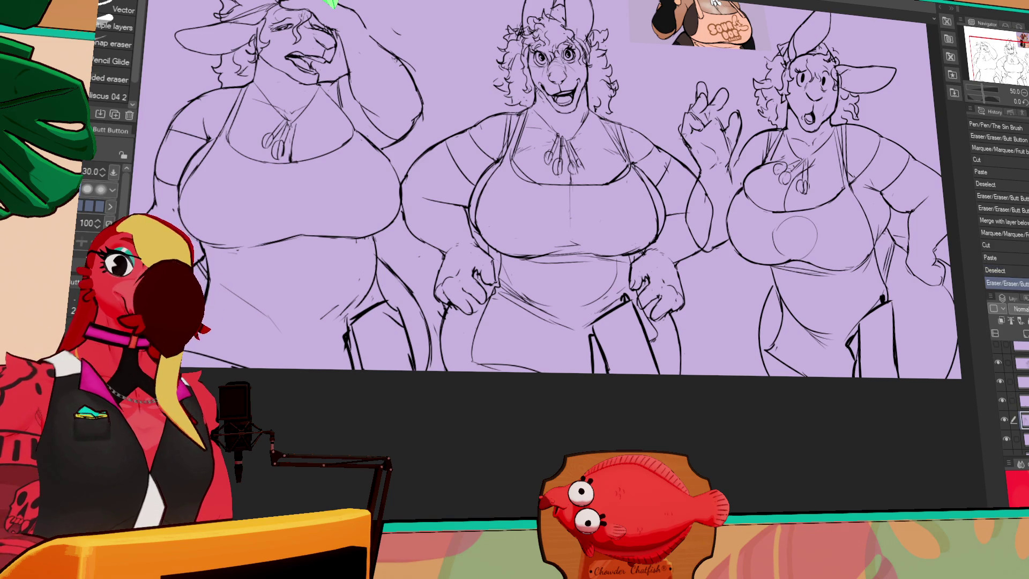
{"action": "key", "text": "ctrl+e"}
{"action": "key", "text": "ctrl+["}
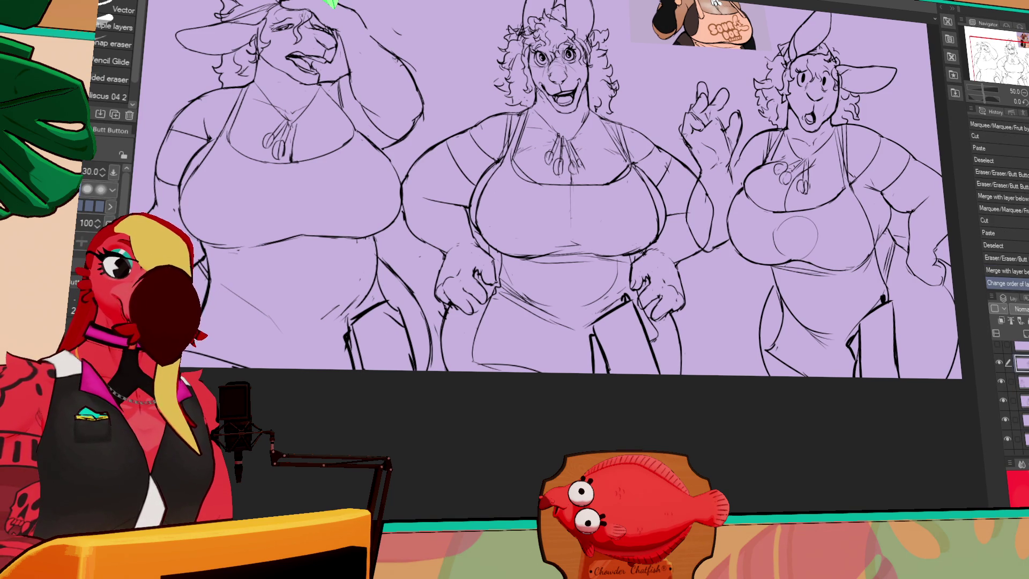
{"action": "key", "text": "p"}
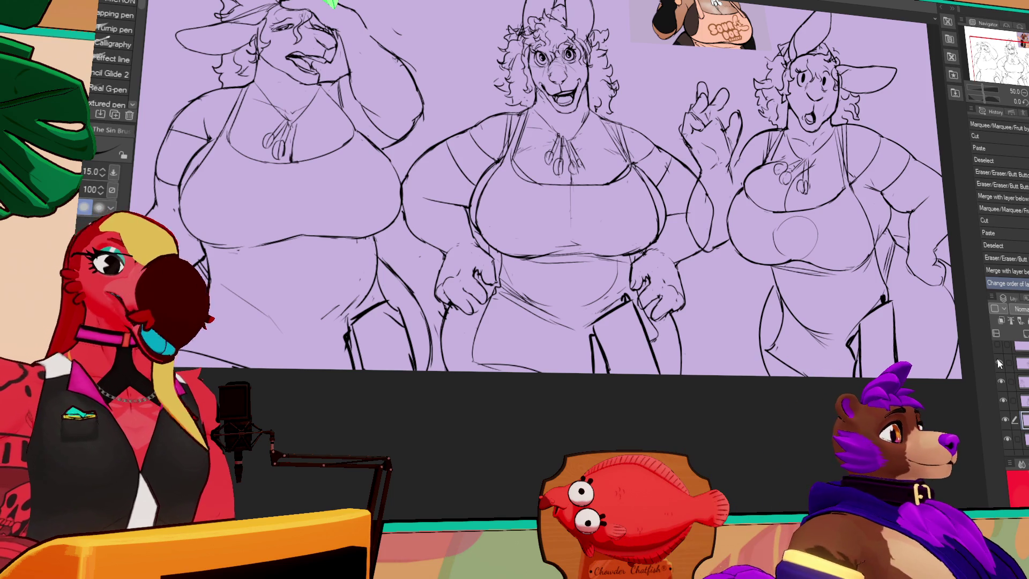
Step: Use the lineart layer as reference for a freehand lasso and select around the figures for tan flats
{"action": "scroll", "coordinate": [680, 269], "scroll_direction": "up", "scroll_amount": 2}
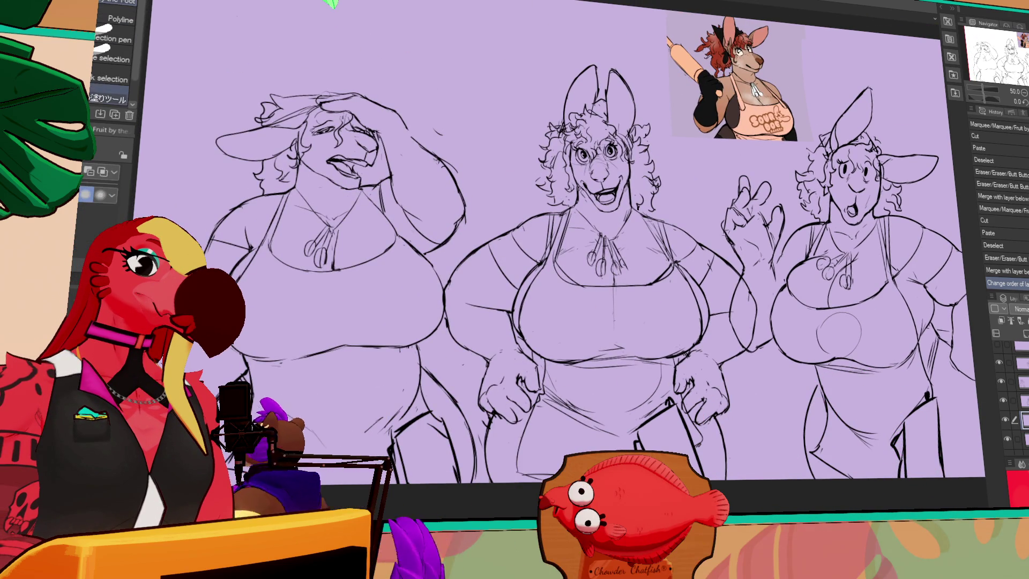
{"action": "key", "text": "m"}
{"action": "left_click", "coordinate": [1015, 362]}
{"action": "left_click", "coordinate": [1011, 320]}
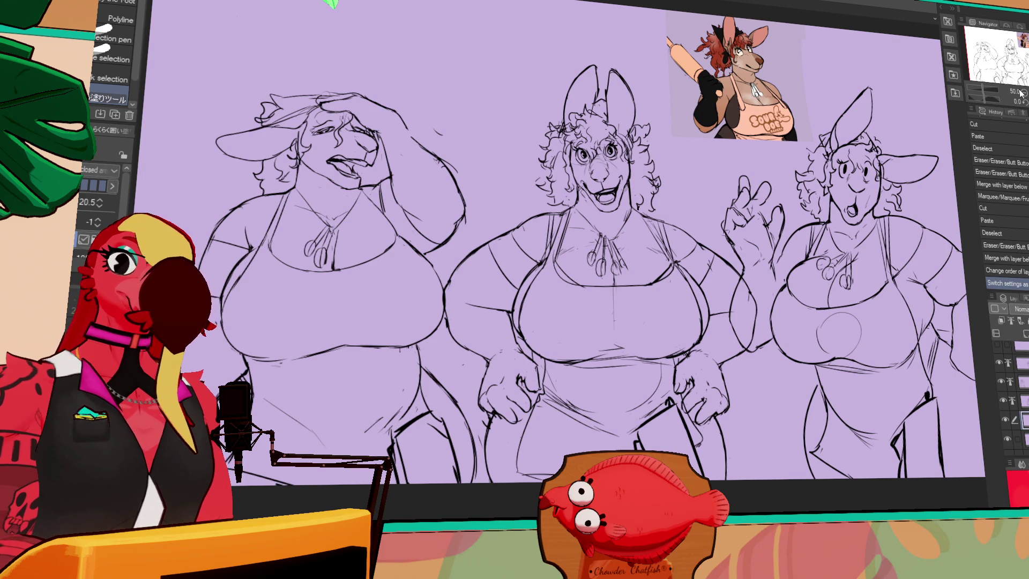
{"action": "left_click", "coordinate": [1021, 92]}
{"action": "mouse_move", "coordinate": [664, 217]}
{"action": "left_mouse_down"}
{"action": "mouse_move", "coordinate": [739, 182]}
{"action": "mouse_move", "coordinate": [883, 253]}
{"action": "mouse_move", "coordinate": [780, 458]}
{"action": "mouse_move", "coordinate": [694, 426]}
{"action": "mouse_move", "coordinate": [298, 382]}
{"action": "mouse_move", "coordinate": [544, 161]}
{"action": "mouse_move", "coordinate": [604, 165]}
{"action": "mouse_move", "coordinate": [656, 236]}
{"action": "mouse_move", "coordinate": [606, 160]}
{"action": "left_mouse_up"}
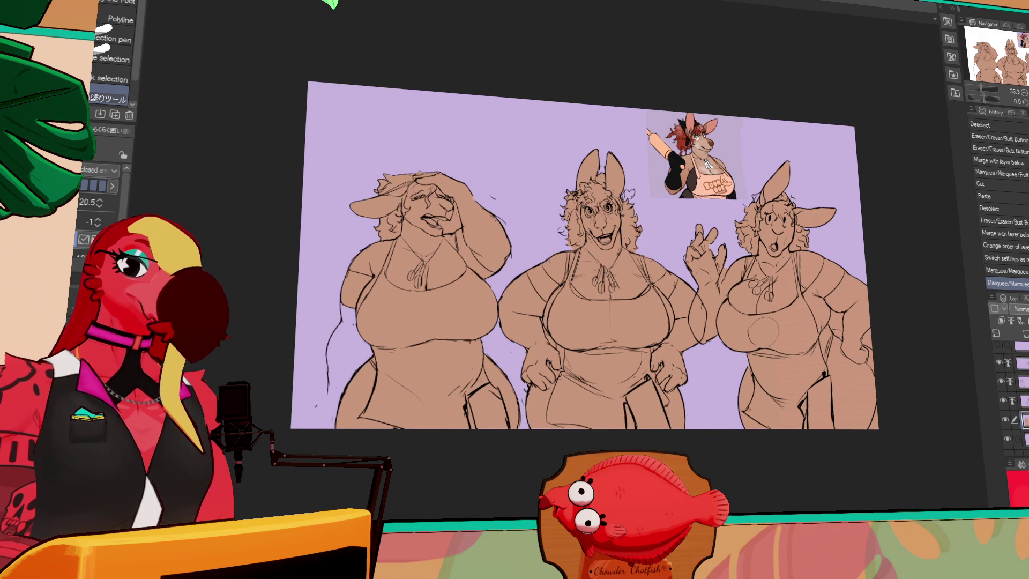
Step: Enlarge the pen brush to 60 and test hair strokes on the middle figure
{"action": "key", "text": "p"}
{"action": "key", "text": "bracketright"}
{"action": "left_click_drag", "start_coordinate": [563, 236], "coordinate": [575, 225]}
{"action": "left_click_drag", "start_coordinate": [619, 200], "coordinate": [628, 193]}
{"action": "left_click_drag", "start_coordinate": [769, 136], "coordinate": [799, 151]}
{"action": "key", "text": "bracketright"}
{"action": "key", "text": "bracketright"}
{"action": "key", "text": "bracketright"}
{"action": "left_click_drag", "start_coordinate": [603, 218], "coordinate": [600, 252]}
{"action": "key", "text": "ctrl+z"}
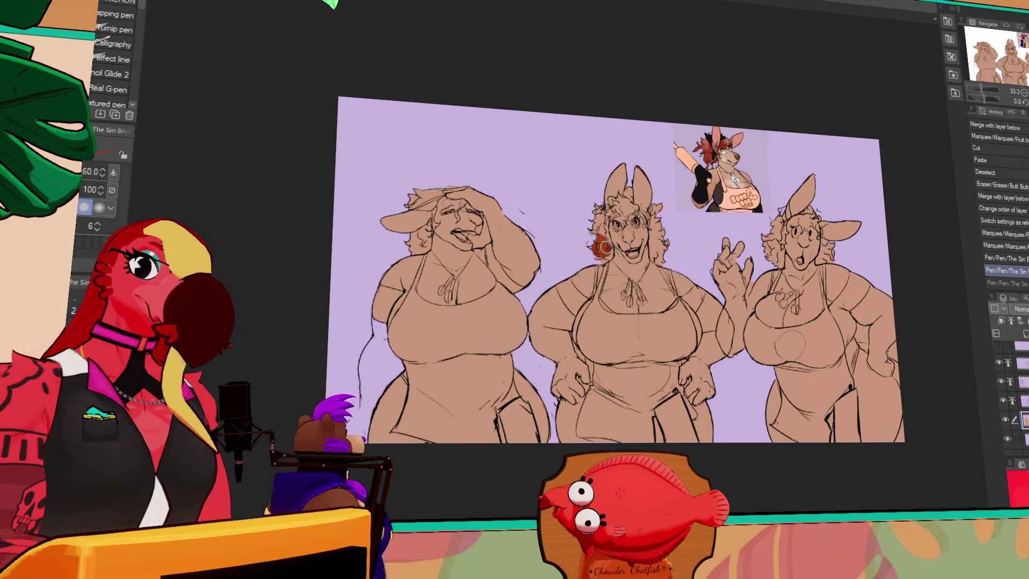
Step: Paint red curly hair on both sides of the middle figure and curls beside the right figure's ear
{"action": "mouse_move", "coordinate": [599, 215]}
{"action": "left_mouse_down"}
{"action": "mouse_move", "coordinate": [604, 243]}
{"action": "mouse_move", "coordinate": [595, 221]}
{"action": "mouse_move", "coordinate": [631, 196]}
{"action": "mouse_move", "coordinate": [657, 257]}
{"action": "left_mouse_up"}
{"action": "left_click_drag", "start_coordinate": [638, 206], "coordinate": [658, 265]}
{"action": "mouse_move", "coordinate": [780, 220]}
{"action": "left_mouse_down"}
{"action": "mouse_move", "coordinate": [784, 247]}
{"action": "mouse_move", "coordinate": [766, 268]}
{"action": "mouse_move", "coordinate": [772, 209]}
{"action": "left_mouse_up"}
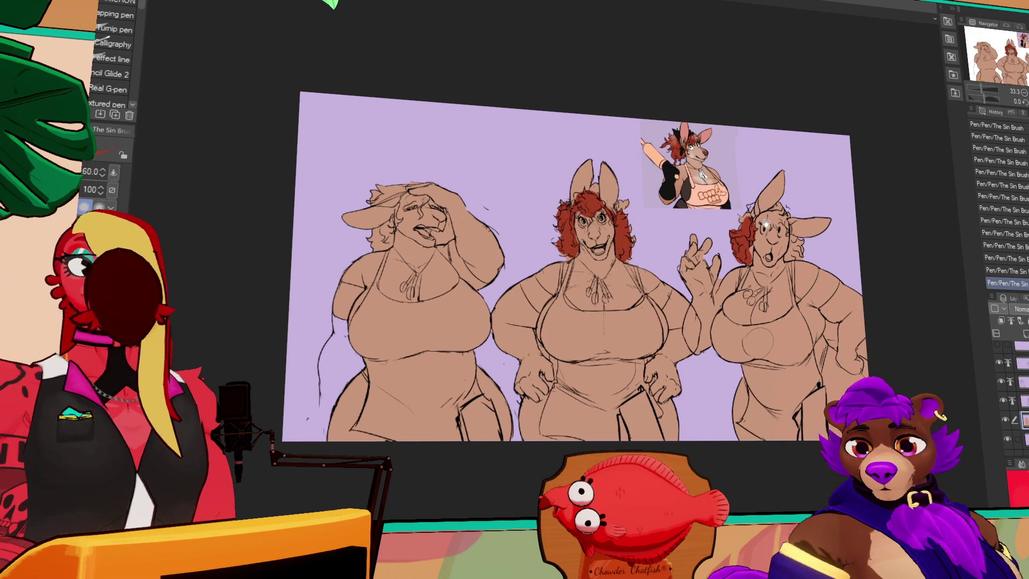
{"action": "left_click_drag", "start_coordinate": [838, 193], "coordinate": [834, 192]}
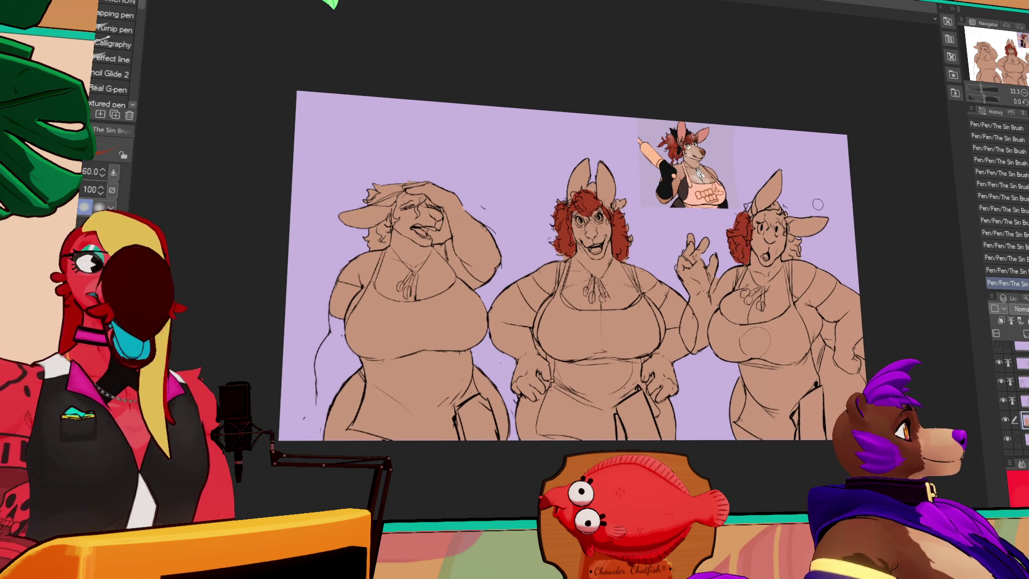
{"action": "left_click_drag", "start_coordinate": [793, 236], "coordinate": [788, 260]}
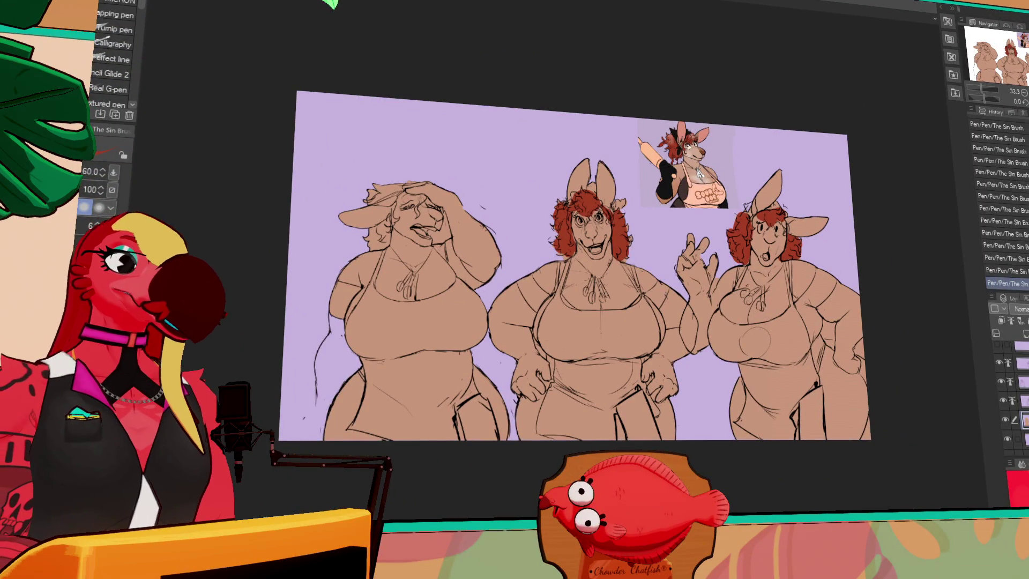
Step: Switch over to the character lineup document
{"action": "key", "text": "ctrl+Tab"}
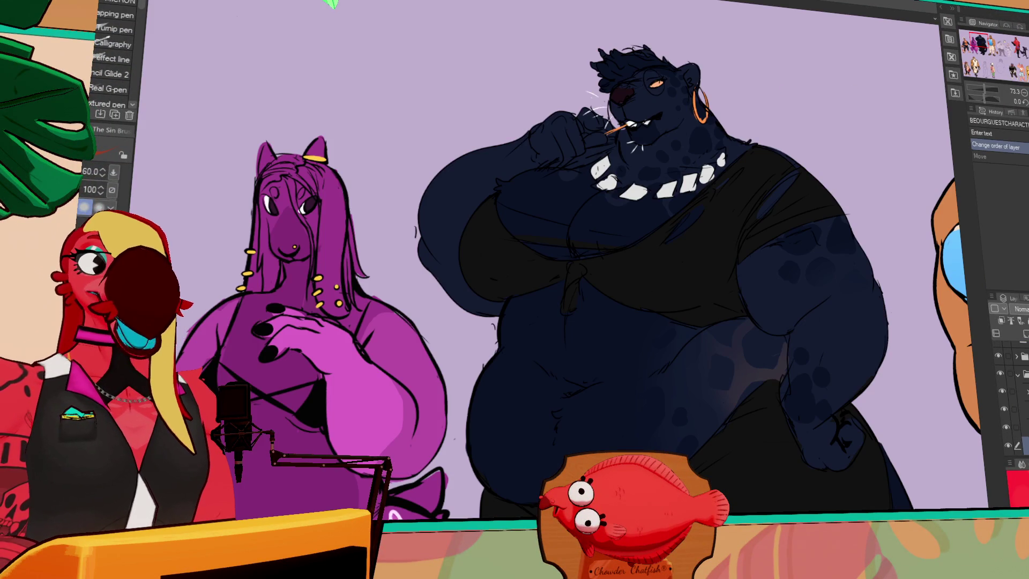
{"action": "scroll", "coordinate": [787, 95], "scroll_direction": "right", "scroll_amount": 10}
{"action": "scroll", "coordinate": [952, 113], "scroll_direction": "up", "scroll_amount": 1}
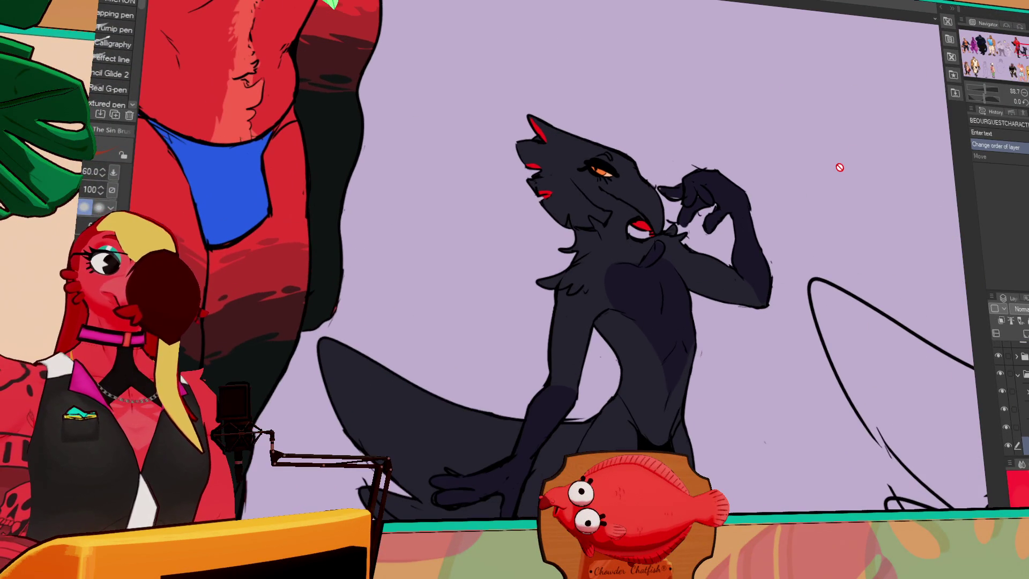
{"action": "scroll", "coordinate": [1024, 48], "scroll_direction": "up", "scroll_amount": 1}
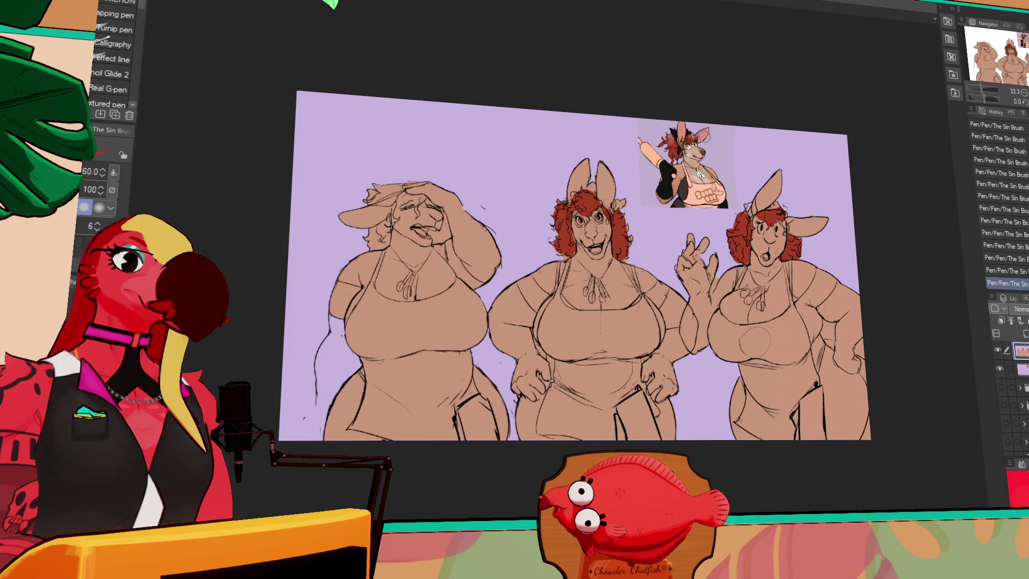
Step: Paint two tan strokes along the left kangaroo's hip, then undo both
{"action": "left_click_drag", "start_coordinate": [541, 277], "coordinate": [697, 292]}
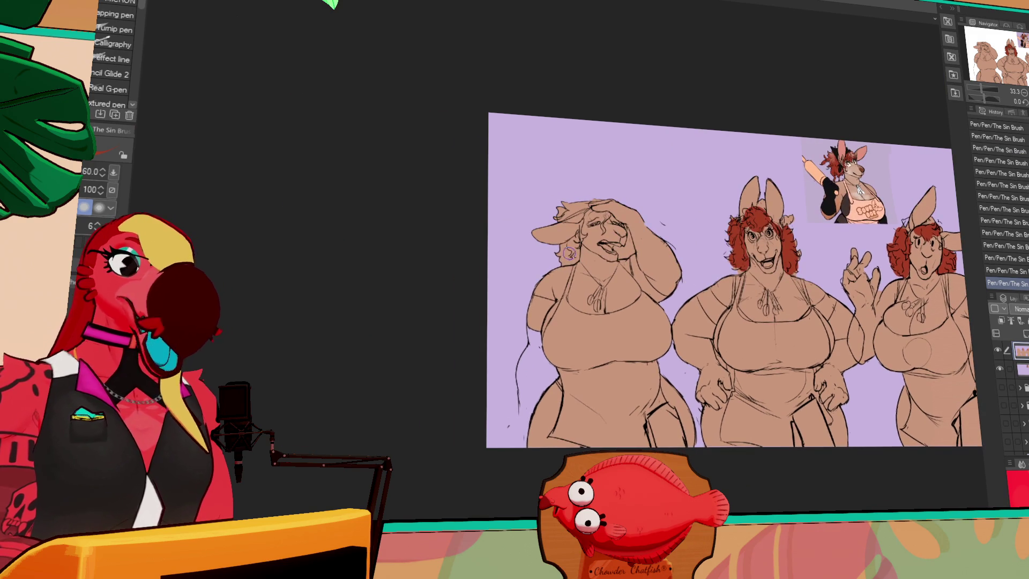
{"action": "left_click_drag", "start_coordinate": [534, 313], "coordinate": [529, 418]}
{"action": "left_click_drag", "start_coordinate": [540, 355], "coordinate": [529, 426]}
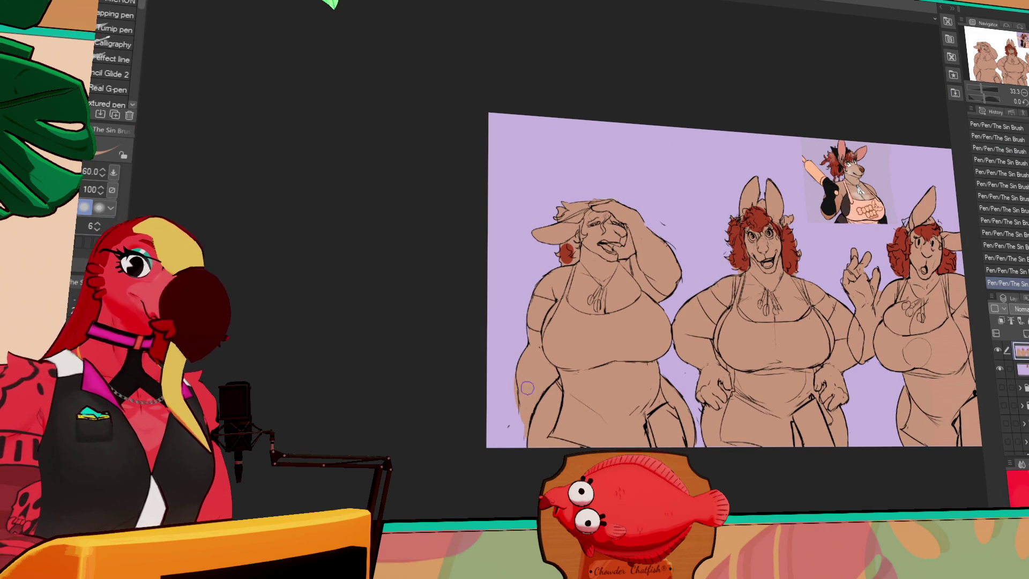
{"action": "left_click_drag", "start_coordinate": [721, 239], "coordinate": [672, 245]}
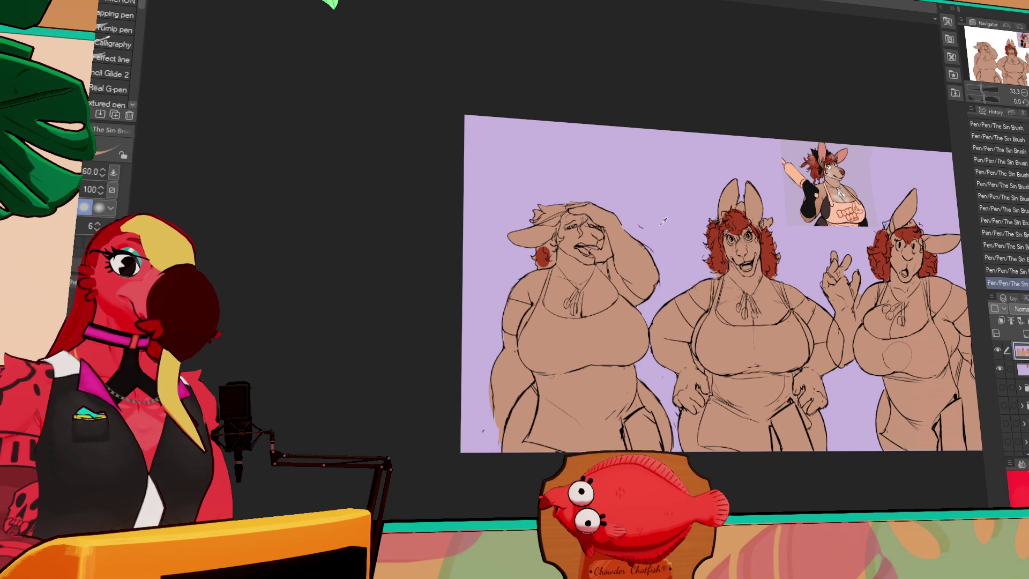
{"action": "key", "text": "ctrl+z"}
{"action": "key", "text": "ctrl+z"}
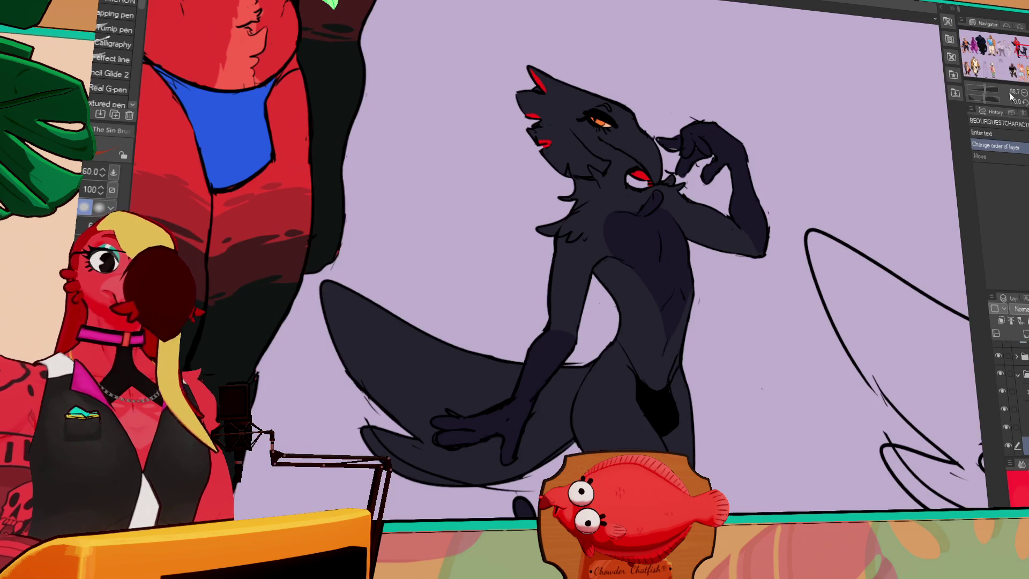
Step: Zoom and pan across the lineup characters, then return to the kangaroo sketches
{"action": "left_click", "coordinate": [1023, 92]}
{"action": "mouse_move", "coordinate": [409, 496]}
{"action": "left_mouse_down"}
{"action": "mouse_move", "coordinate": [730, 346]}
{"action": "mouse_move", "coordinate": [805, 229]}
{"action": "mouse_move", "coordinate": [829, 230]}
{"action": "left_mouse_up"}
{"action": "scroll", "coordinate": [829, 230], "scroll_direction": "down", "scroll_amount": 1}
{"action": "mouse_move", "coordinate": [757, 128]}
{"action": "left_mouse_down"}
{"action": "mouse_move", "coordinate": [832, 159]}
{"action": "mouse_move", "coordinate": [920, 237]}
{"action": "mouse_move", "coordinate": [952, 237]}
{"action": "mouse_move", "coordinate": [936, 328]}
{"action": "mouse_move", "coordinate": [921, 155]}
{"action": "left_mouse_up"}
{"action": "left_click_drag", "start_coordinate": [981, 94], "coordinate": [1010, 96]}
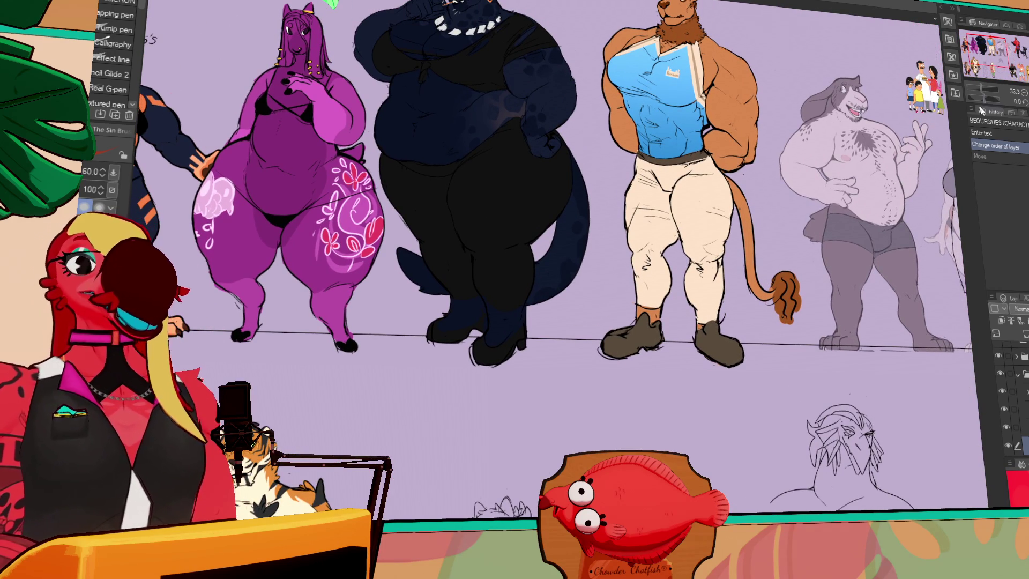
{"action": "left_click", "coordinate": [1024, 92]}
{"action": "left_click", "coordinate": [1023, 54]}
{"action": "left_click", "coordinate": [1024, 92]}
{"action": "left_click_drag", "start_coordinate": [852, 197], "coordinate": [837, 141]}
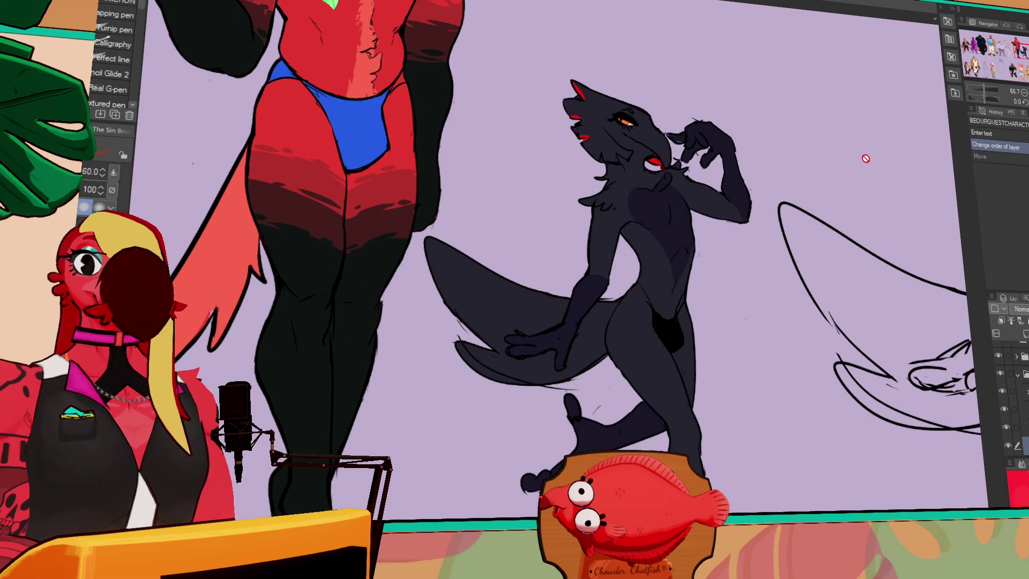
{"action": "left_click", "coordinate": [1024, 92]}
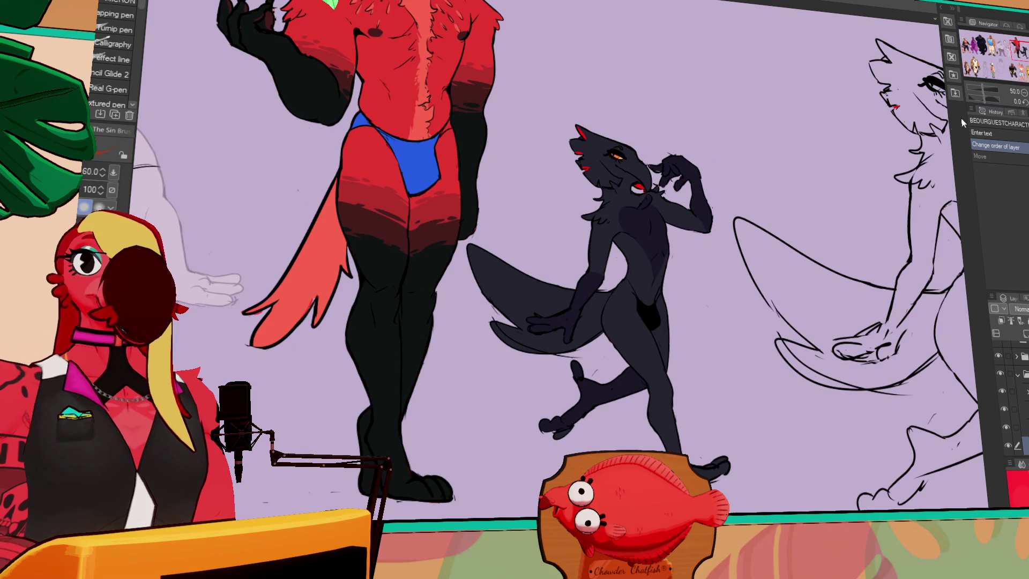
{"action": "scroll", "coordinate": [845, 172], "scroll_direction": "down", "scroll_amount": 1}
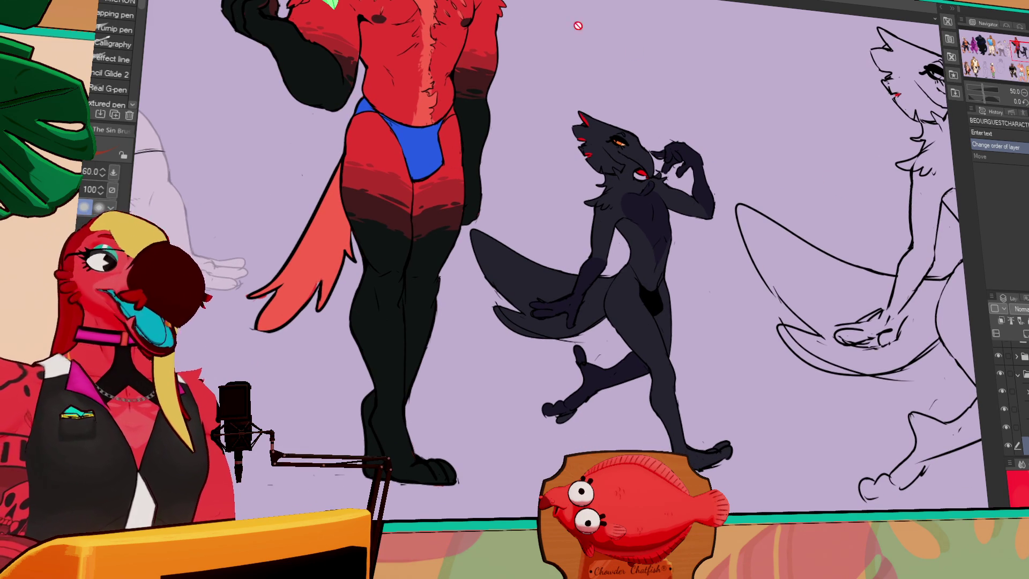
{"action": "key", "text": "ctrl+Tab"}
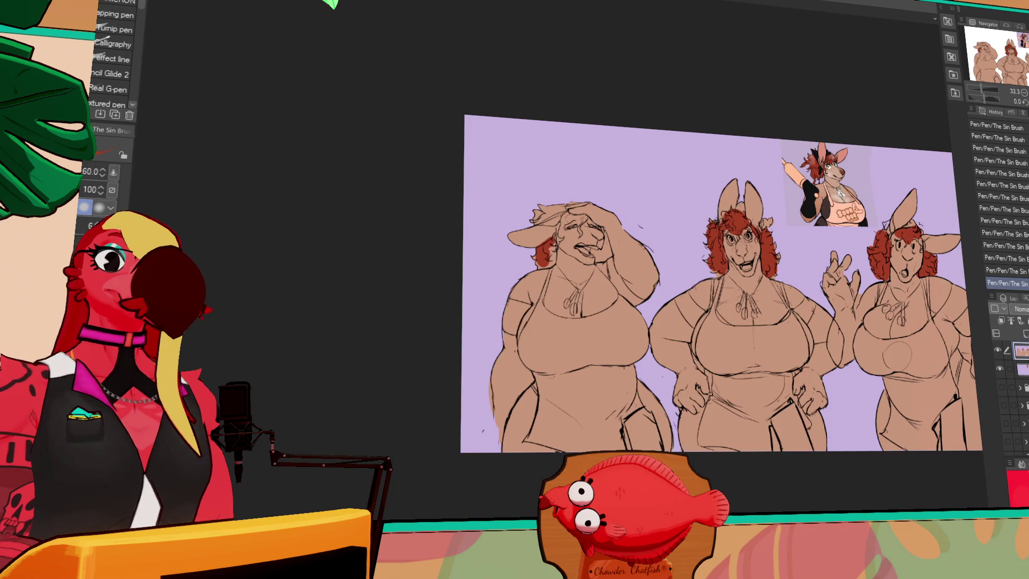
Step: Redo the red lock by the left kangaroo's ear after undoing stray strokes
{"action": "scroll", "coordinate": [594, 268], "scroll_direction": "up", "scroll_amount": 1}
{"action": "key", "text": "ctrl+z"}
{"action": "mouse_move", "coordinate": [519, 246]}
{"action": "left_mouse_down"}
{"action": "mouse_move", "coordinate": [504, 255]}
{"action": "mouse_move", "coordinate": [533, 236]}
{"action": "left_mouse_up"}
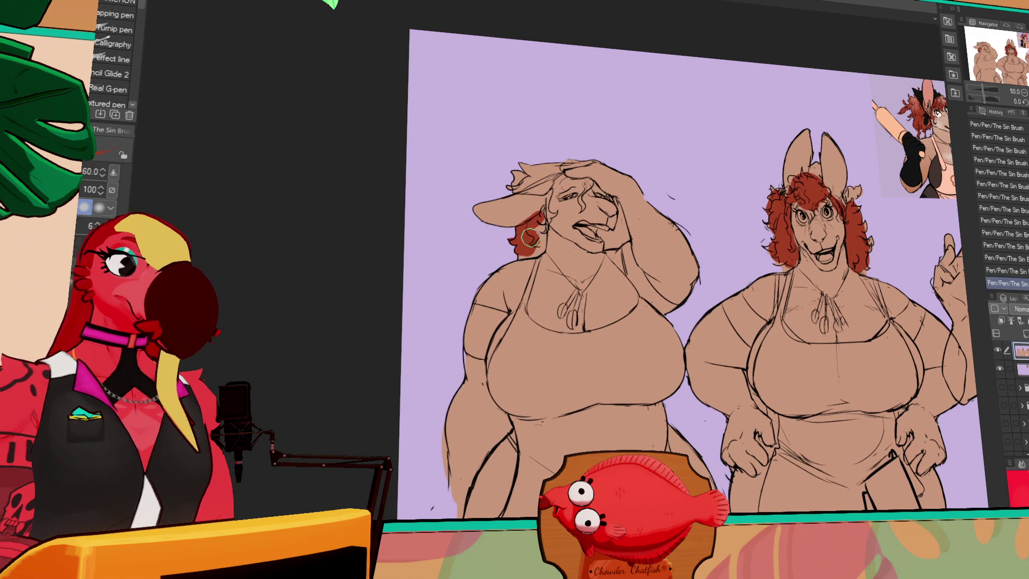
{"action": "left_click_drag", "start_coordinate": [715, 184], "coordinate": [788, 200]}
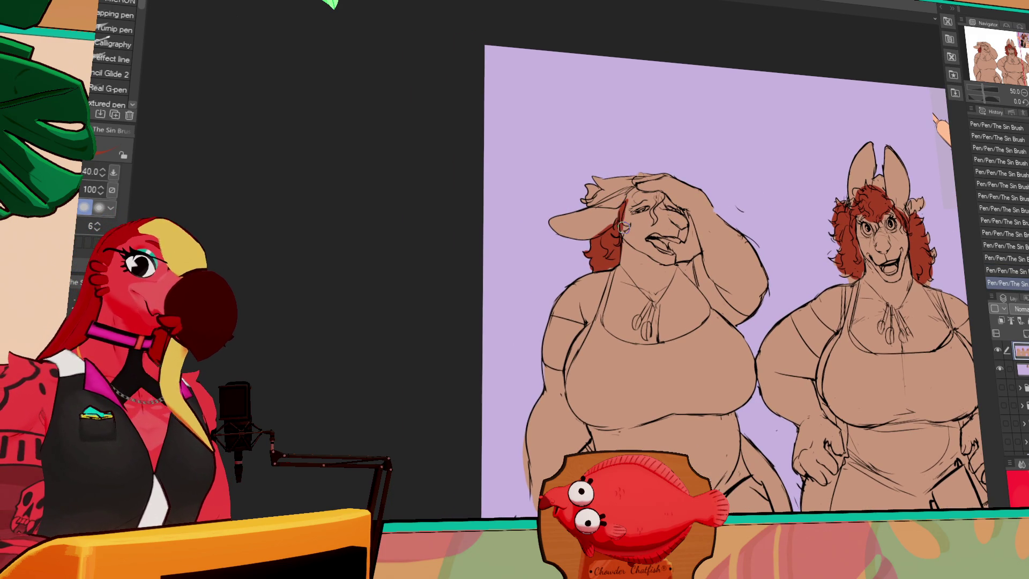
{"action": "key", "text": "ctrl+z"}
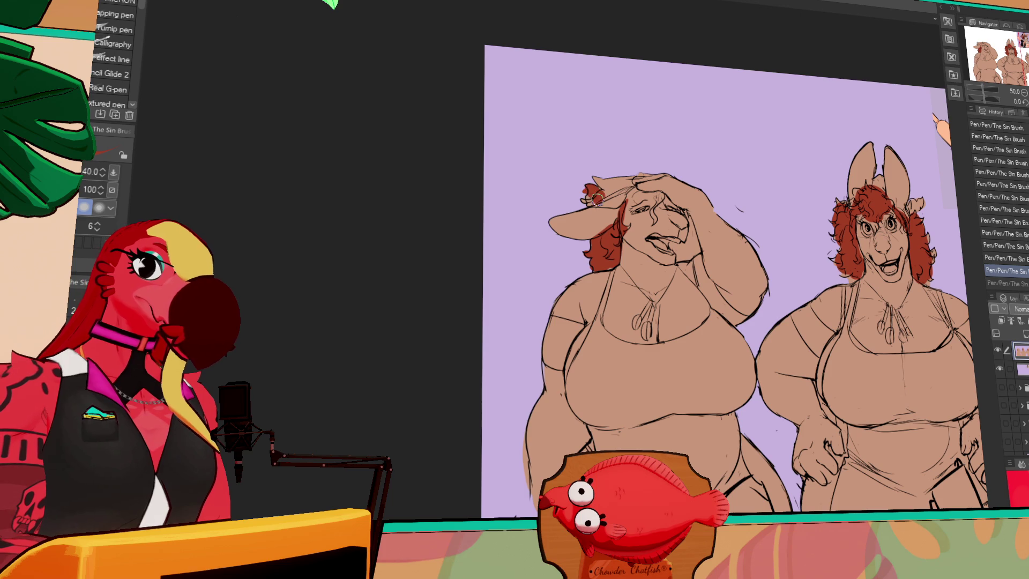
{"action": "left_click_drag", "start_coordinate": [591, 195], "coordinate": [613, 199]}
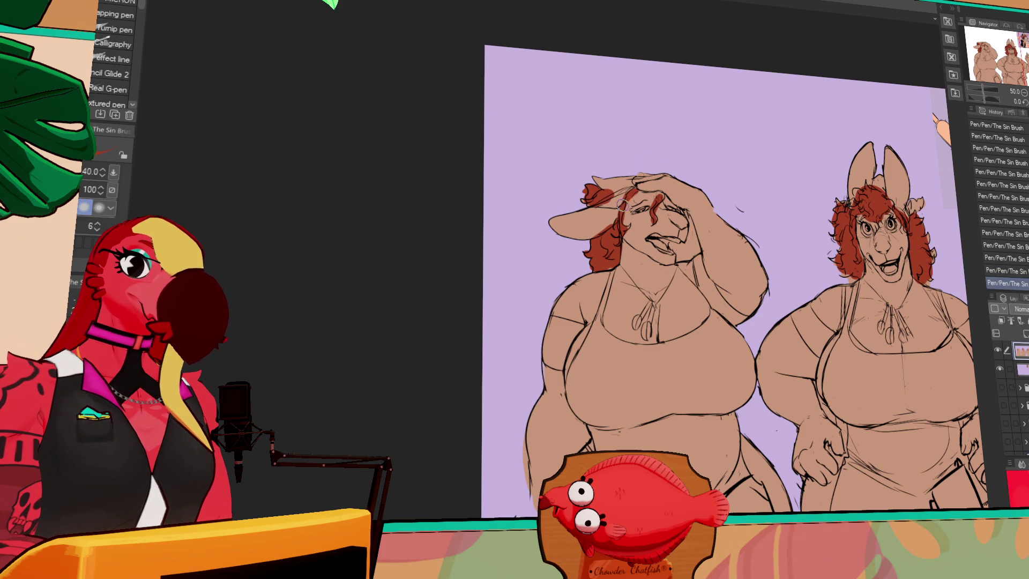
Step: Sample tan-brown tones from the reference face and shade the right figure's cheek
{"action": "left_click_drag", "start_coordinate": [704, 172], "coordinate": [593, 181]}
{"action": "left_click", "coordinate": [828, 144], "text": "alt"}
{"action": "left_click_drag", "start_coordinate": [456, 265], "coordinate": [490, 256]}
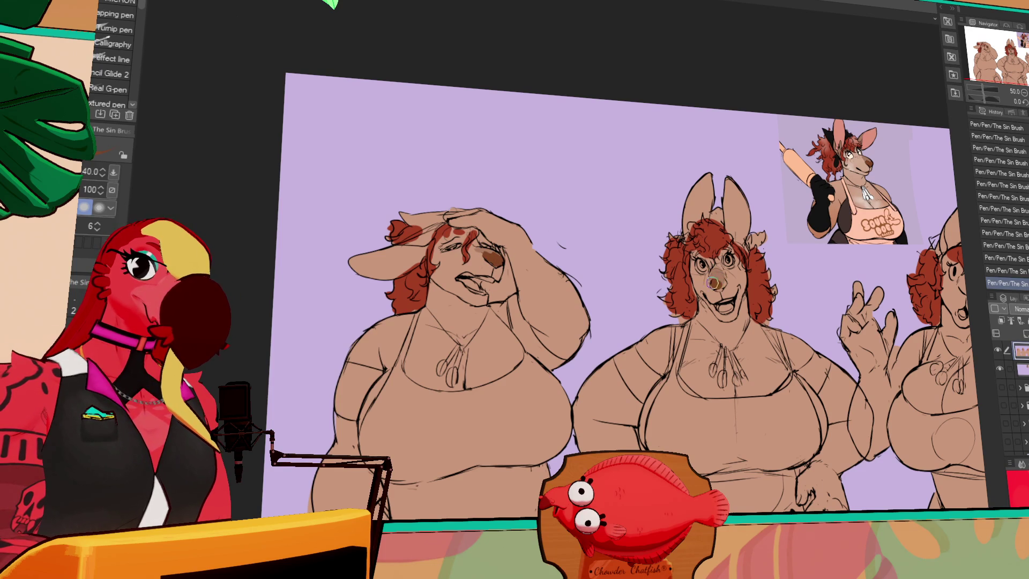
{"action": "left_click", "coordinate": [857, 164], "text": "alt"}
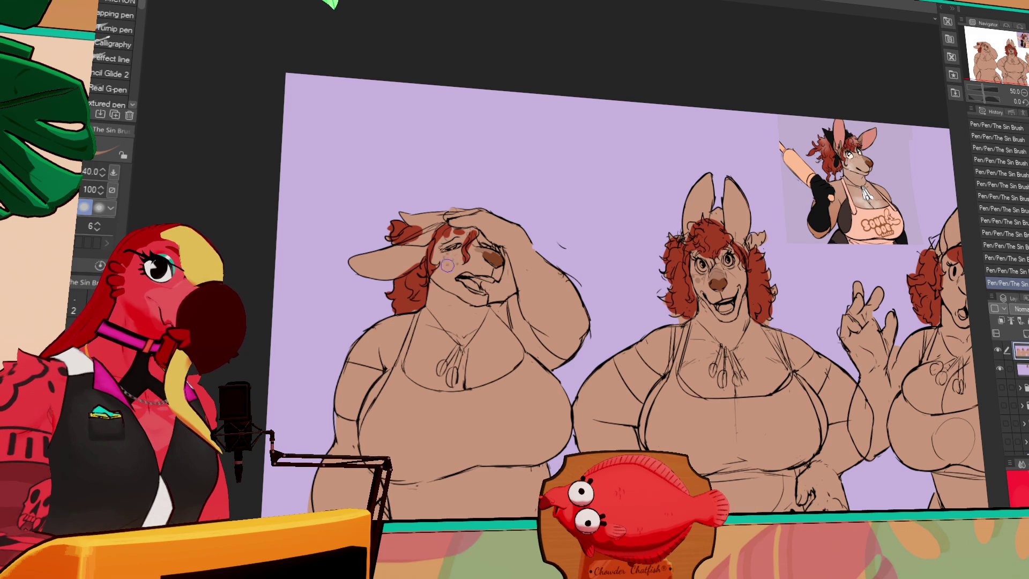
{"action": "scroll", "coordinate": [777, 137], "scroll_direction": "right", "scroll_amount": 5}
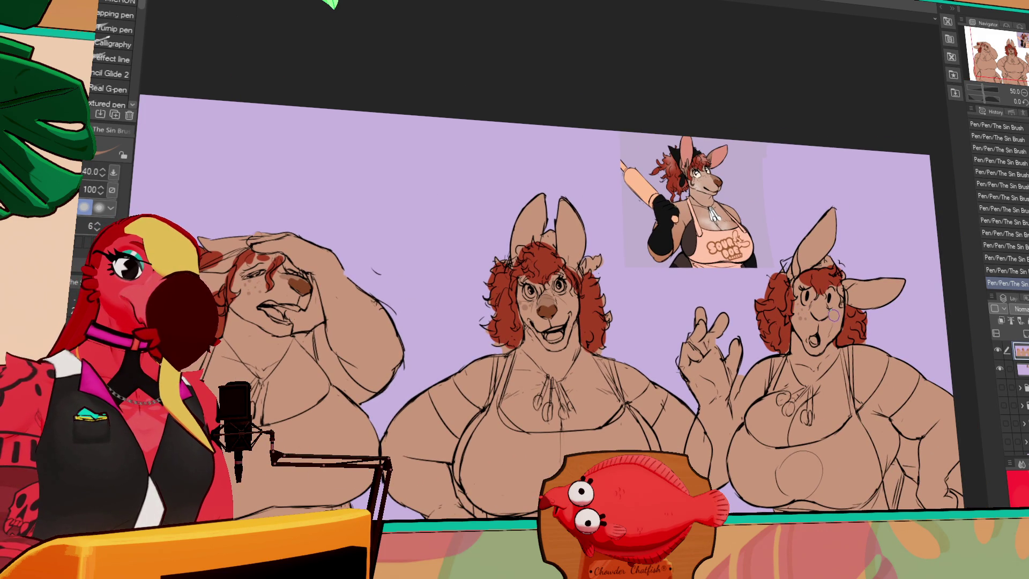
{"action": "left_click_drag", "start_coordinate": [836, 313], "coordinate": [838, 321]}
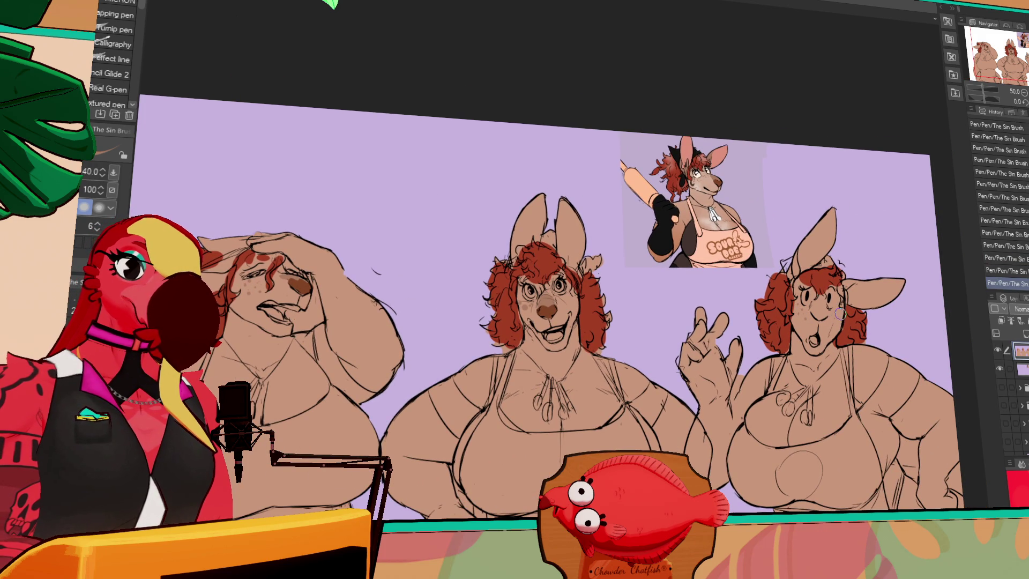
{"action": "scroll", "coordinate": [748, 172], "scroll_direction": "down", "scroll_amount": 2}
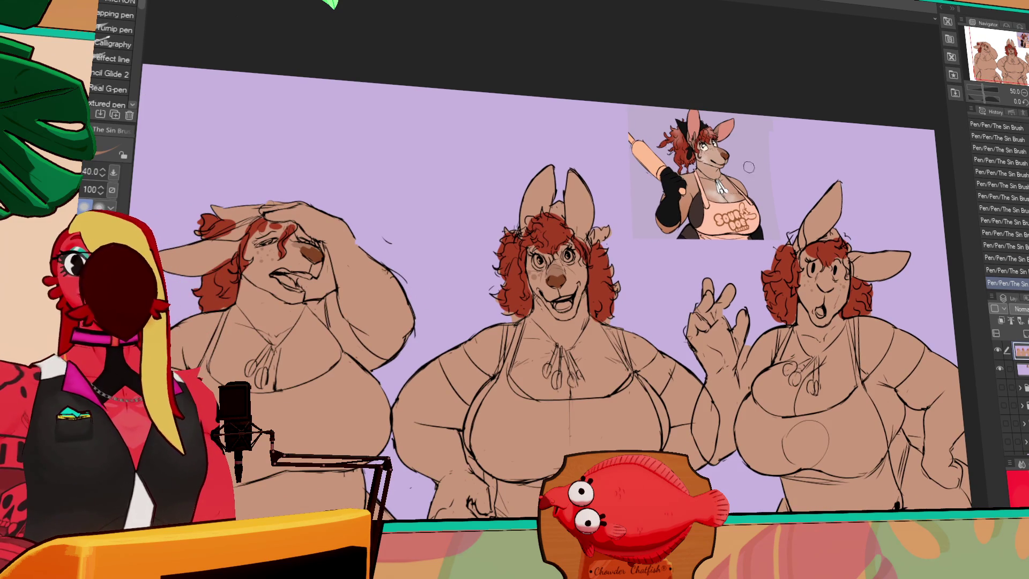
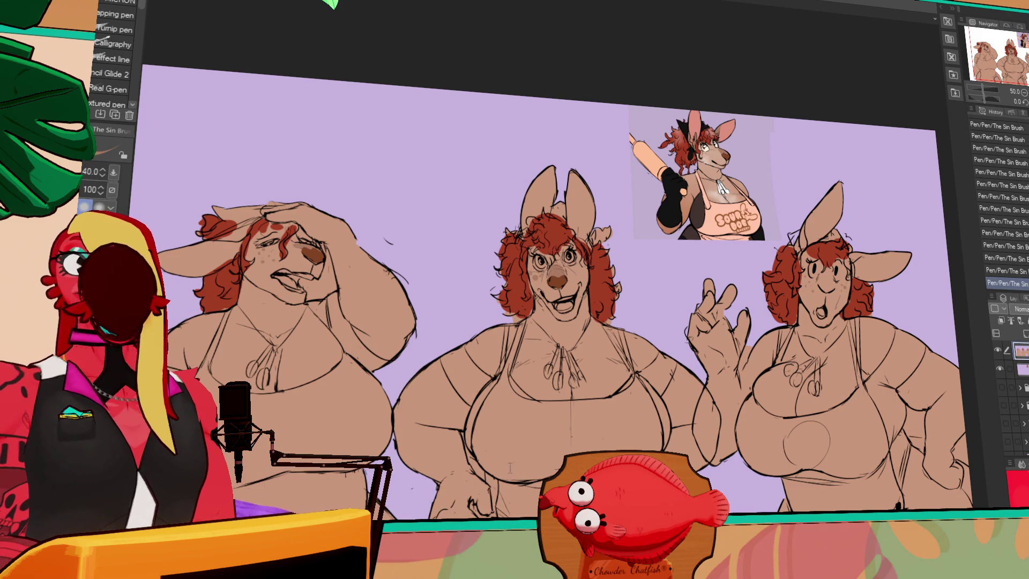
Step: Frame all three kangaroo women and add small line strokes to the hair with The Sin Brush pen
{"action": "scroll", "coordinate": [629, 270], "scroll_direction": "up", "scroll_amount": 2}
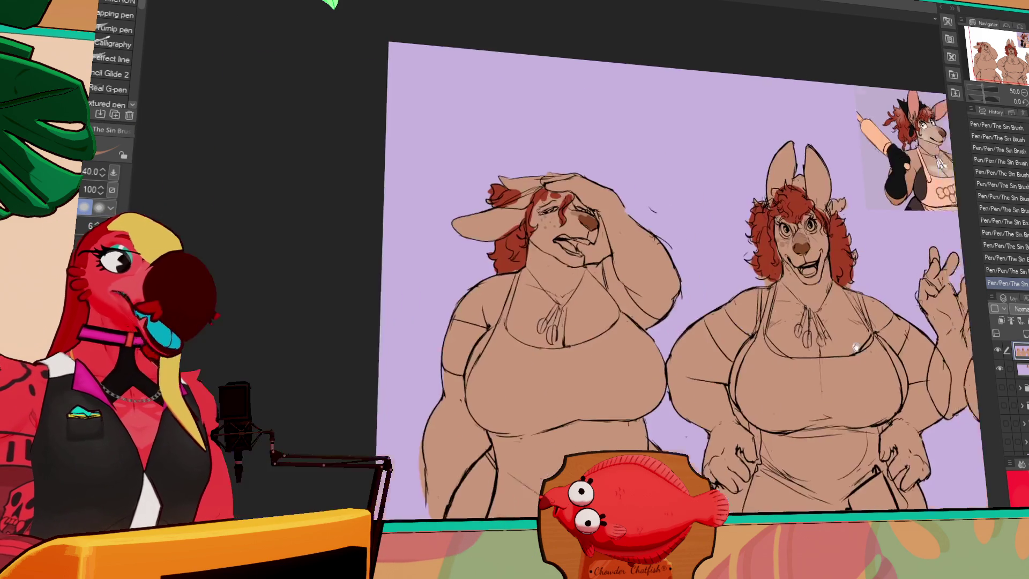
{"action": "scroll", "coordinate": [630, 270], "scroll_direction": "down", "scroll_amount": 3}
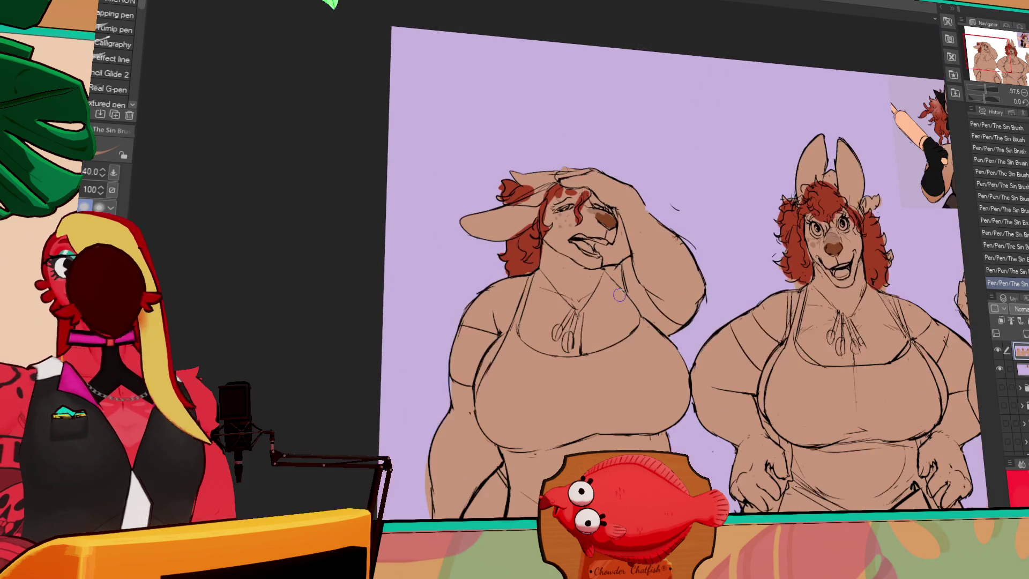
{"action": "left_click_drag", "start_coordinate": [670, 236], "coordinate": [478, 234]}
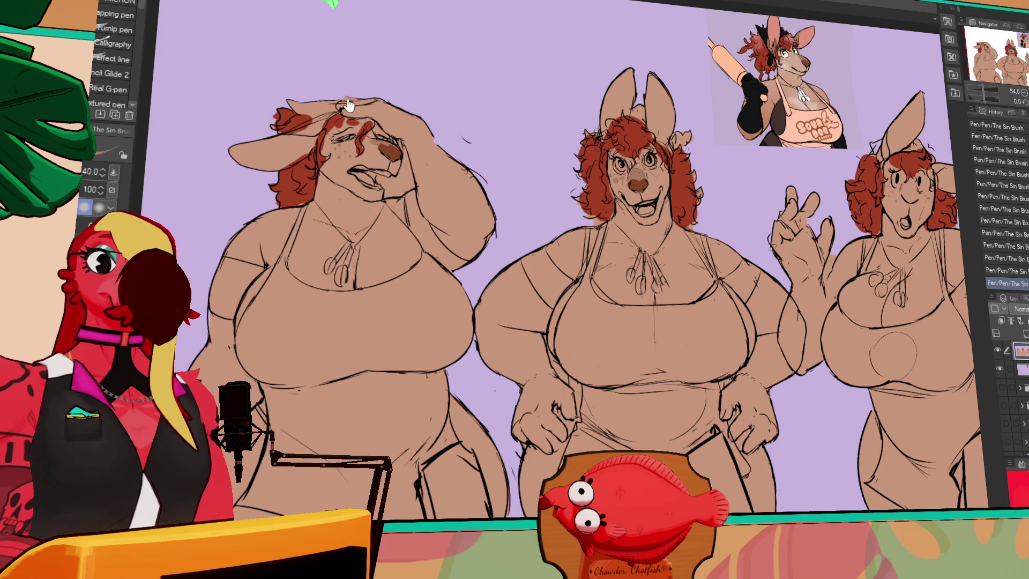
{"action": "left_click_drag", "start_coordinate": [757, 222], "coordinate": [756, 191]}
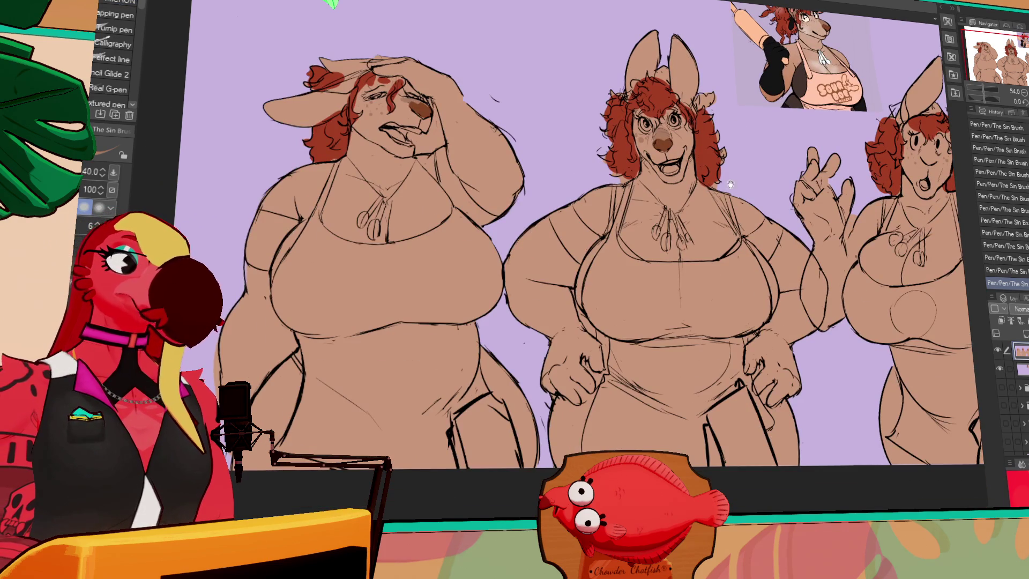
{"action": "left_click_drag", "start_coordinate": [865, 177], "coordinate": [863, 210]}
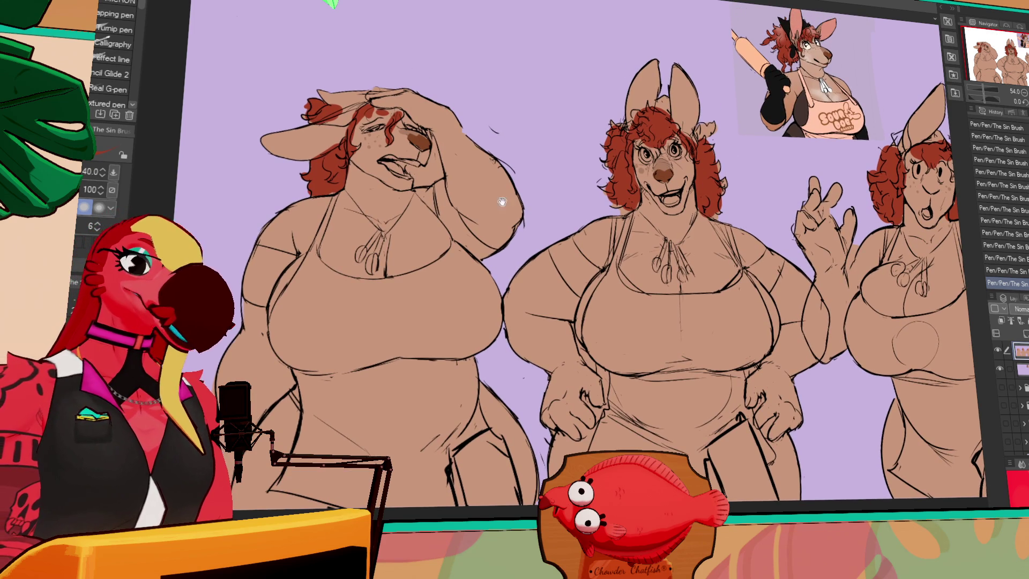
{"action": "left_click_drag", "start_coordinate": [516, 201], "coordinate": [524, 205]}
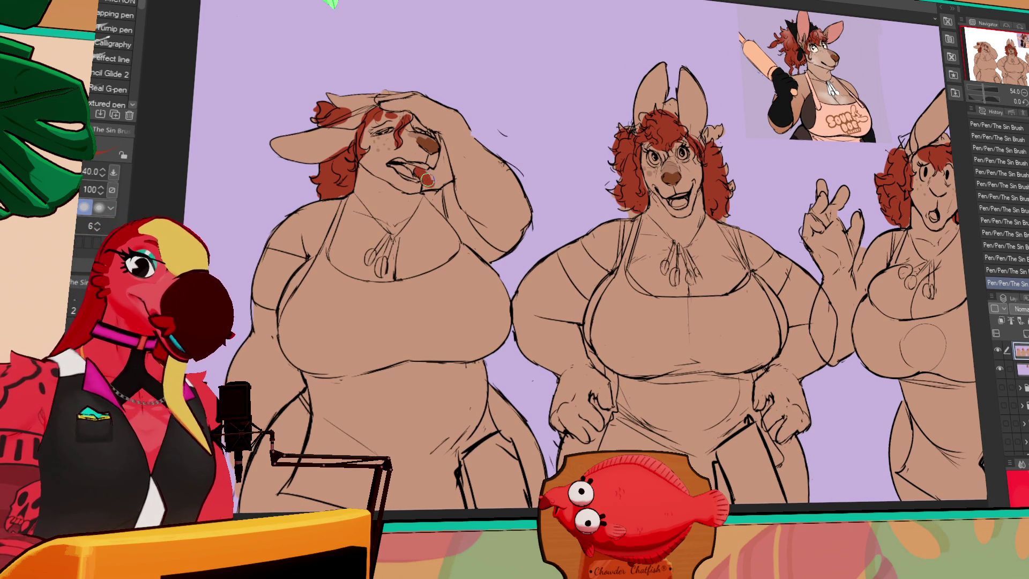
{"action": "key", "text": "e"}
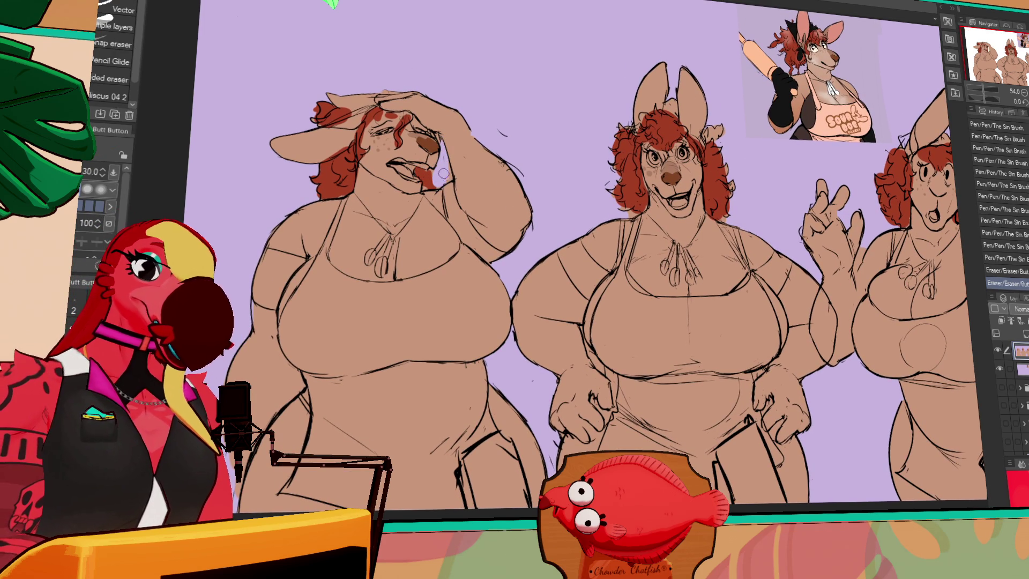
{"action": "left_click_drag", "start_coordinate": [707, 154], "coordinate": [696, 176]}
{"action": "key", "text": "p"}
{"action": "left_click_drag", "start_coordinate": [898, 235], "coordinate": [898, 239]}
{"action": "left_click_drag", "start_coordinate": [898, 239], "coordinate": [899, 242]}
Step: Add more small strokes to the middle figure's hair, undoing the last one
{"action": "mouse_move", "coordinate": [920, 193]}
{"action": "left_mouse_down"}
{"action": "mouse_move", "coordinate": [887, 225]}
{"action": "mouse_move", "coordinate": [793, 215]}
{"action": "mouse_move", "coordinate": [908, 187]}
{"action": "mouse_move", "coordinate": [801, 184]}
{"action": "left_mouse_up"}
{"action": "mouse_move", "coordinate": [703, 189]}
{"action": "left_mouse_down"}
{"action": "mouse_move", "coordinate": [735, 225]}
{"action": "mouse_move", "coordinate": [710, 232]}
{"action": "left_mouse_up"}
{"action": "left_click_drag", "start_coordinate": [644, 227], "coordinate": [642, 235]}
{"action": "left_click_drag", "start_coordinate": [639, 230], "coordinate": [640, 237]}
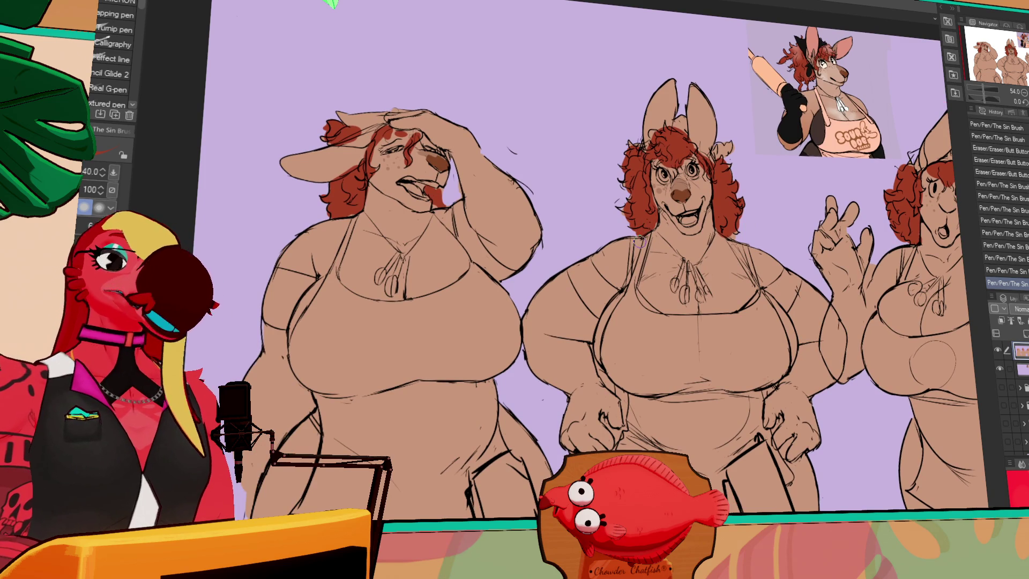
{"action": "key", "text": "ctrl+z"}
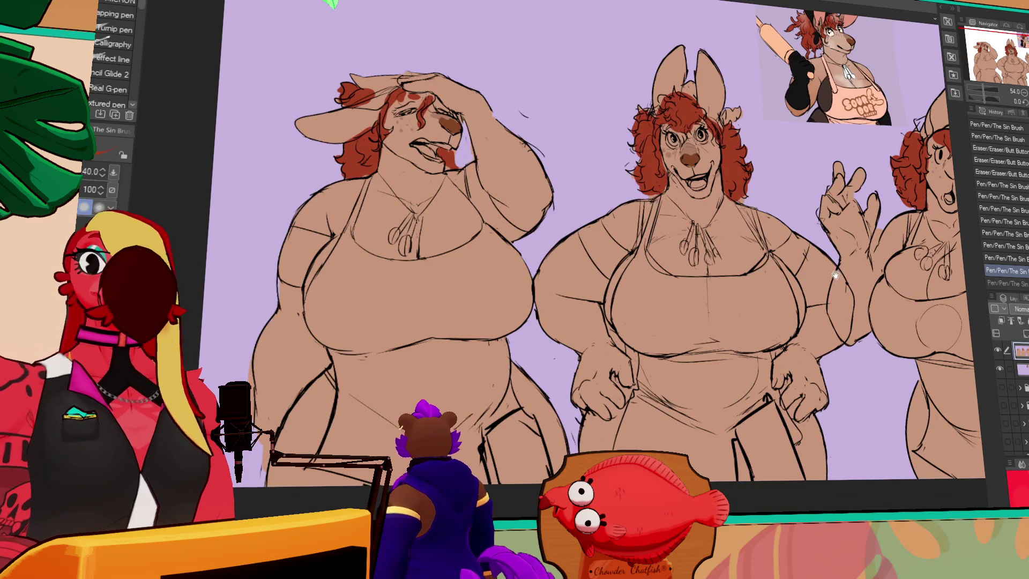
{"action": "left_click_drag", "start_coordinate": [858, 252], "coordinate": [723, 268]}
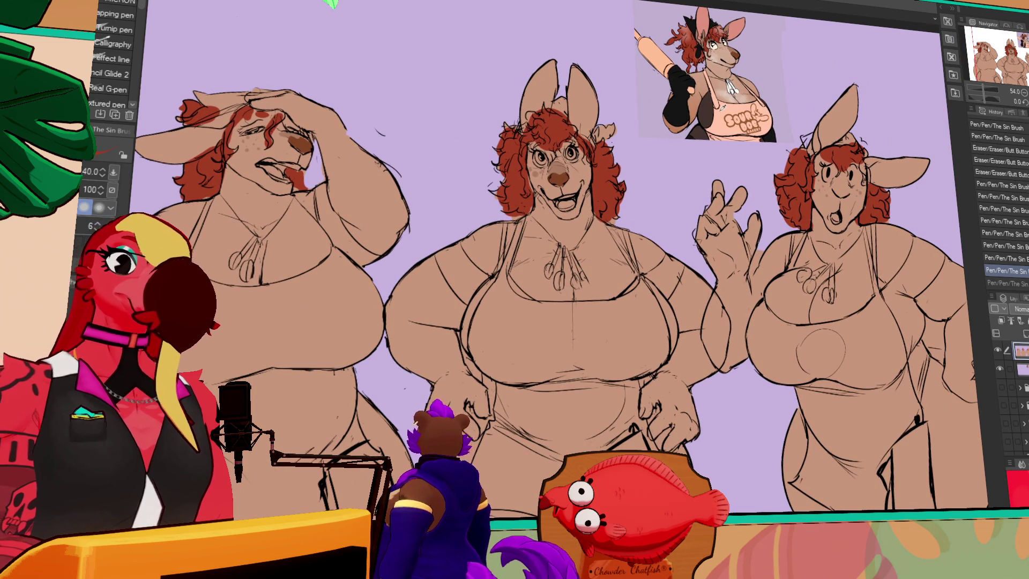
Step: Fill dark arm bands on the middle and left figures and touch up the left arm band
{"action": "left_click_drag", "start_coordinate": [522, 243], "coordinate": [708, 217]}
{"action": "key", "text": "g"}
{"action": "left_click", "coordinate": [662, 236]}
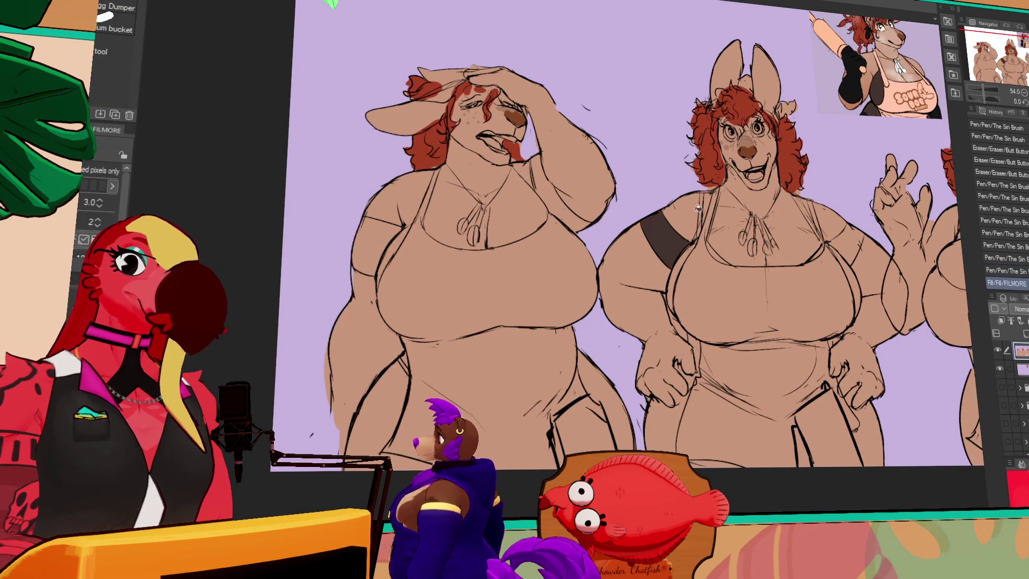
{"action": "left_click", "coordinate": [375, 238]}
{"action": "left_click", "coordinate": [581, 181]}
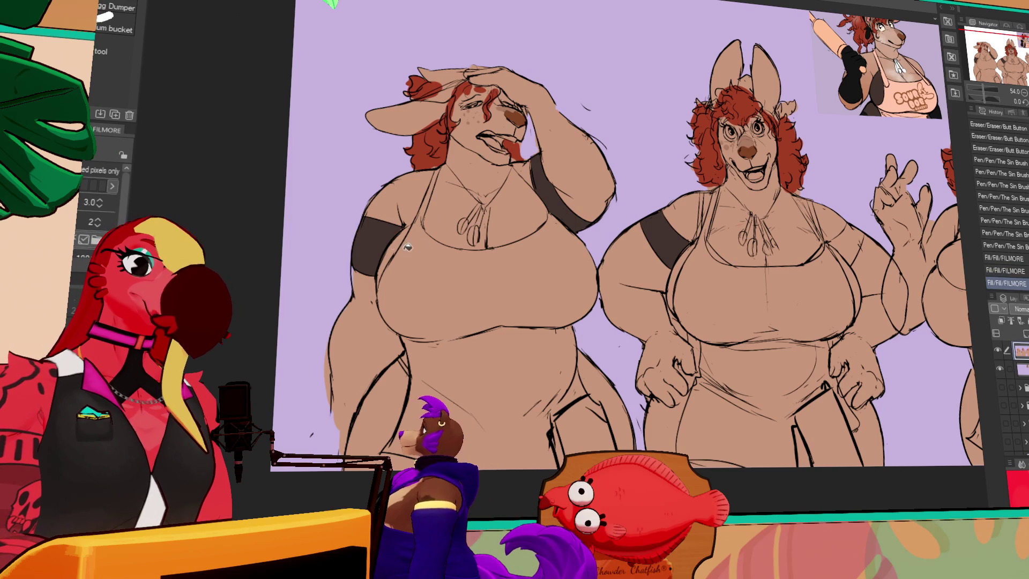
{"action": "key", "text": "p"}
{"action": "mouse_move", "coordinate": [400, 229]}
{"action": "left_mouse_down"}
{"action": "mouse_move", "coordinate": [369, 287]}
{"action": "mouse_move", "coordinate": [385, 259]}
{"action": "left_mouse_up"}
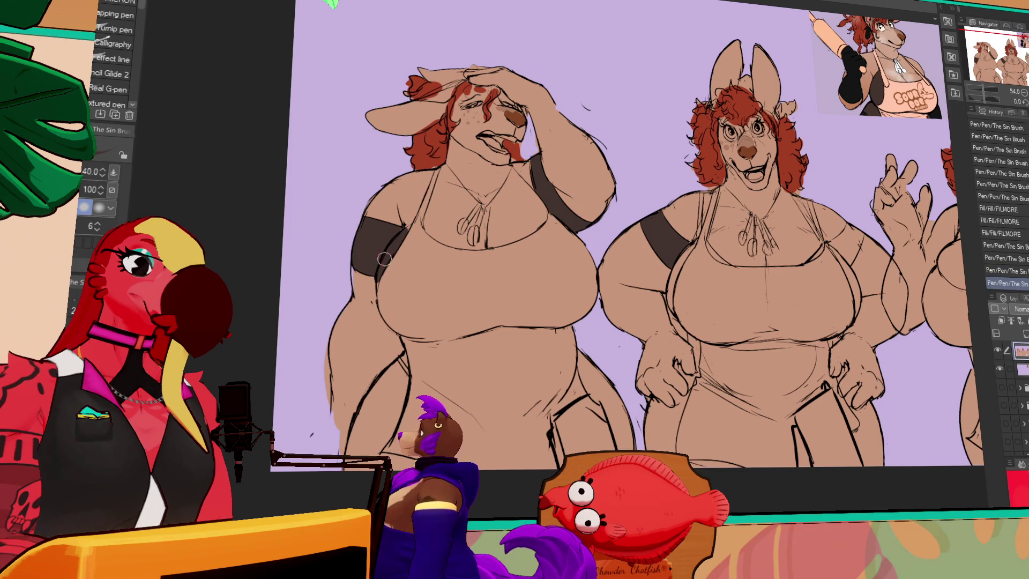
Step: Fill the middle figure's chest straps and remaining strap areas dark
{"action": "left_click_drag", "start_coordinate": [905, 256], "coordinate": [806, 247]}
{"action": "key", "text": "g"}
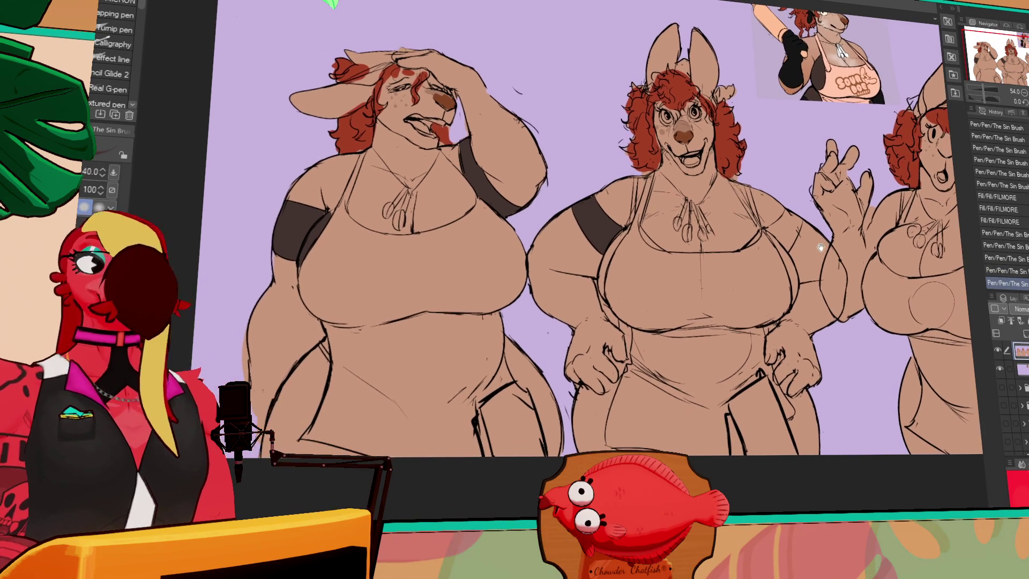
{"action": "left_click", "coordinate": [802, 249]}
{"action": "left_click", "coordinate": [722, 232]}
{"action": "left_click", "coordinate": [650, 236]}
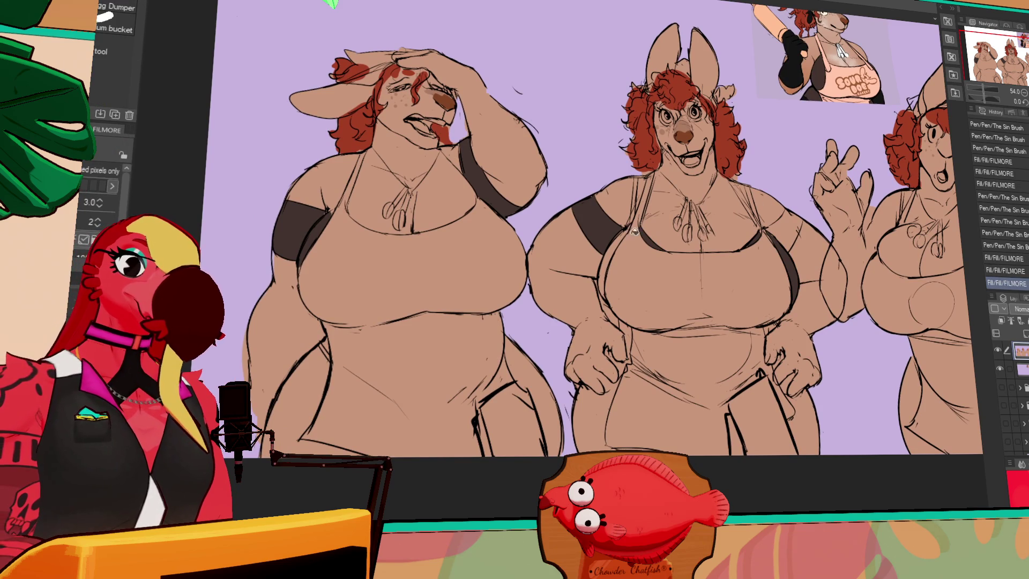
{"action": "left_click", "coordinate": [612, 238]}
{"action": "key", "text": "p"}
{"action": "left_click_drag", "start_coordinate": [853, 235], "coordinate": [820, 257]}
{"action": "left_click", "coordinate": [753, 257]}
{"action": "left_click_drag", "start_coordinate": [753, 257], "coordinate": [688, 252]}
Step: Select the right figure's arm and paint its dark strap inside the selection
{"action": "key", "text": "w"}
{"action": "left_click", "coordinate": [793, 252]}
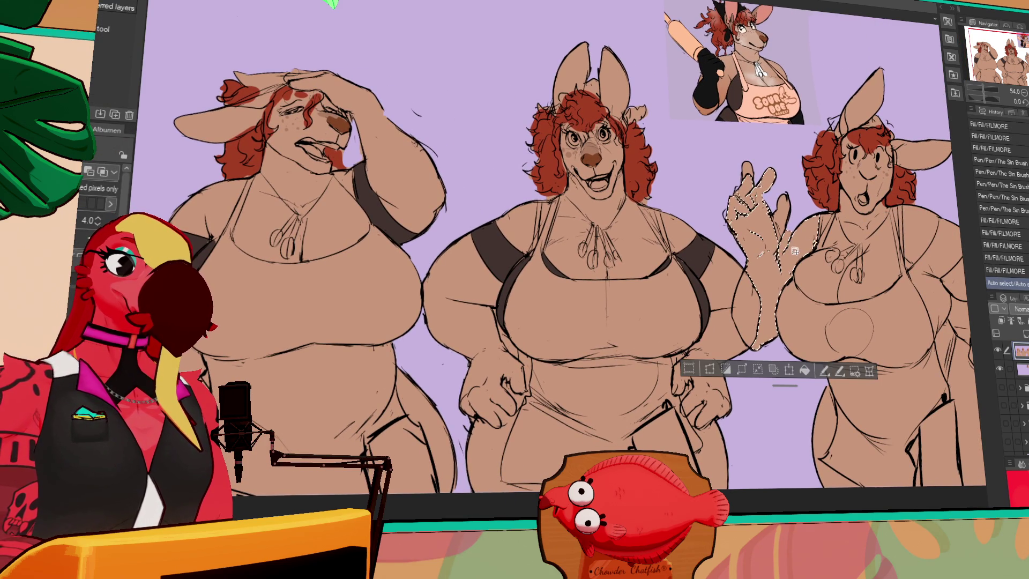
{"action": "key", "text": "p"}
{"action": "mouse_move", "coordinate": [806, 255]}
{"action": "left_mouse_down"}
{"action": "mouse_move", "coordinate": [784, 248]}
{"action": "mouse_move", "coordinate": [806, 247]}
{"action": "mouse_move", "coordinate": [795, 271]}
{"action": "mouse_move", "coordinate": [773, 275]}
{"action": "mouse_move", "coordinate": [782, 252]}
{"action": "mouse_move", "coordinate": [787, 268]}
{"action": "left_mouse_up"}
{"action": "key", "text": "ctrl+d"}
{"action": "left_click_drag", "start_coordinate": [878, 244], "coordinate": [819, 231]}
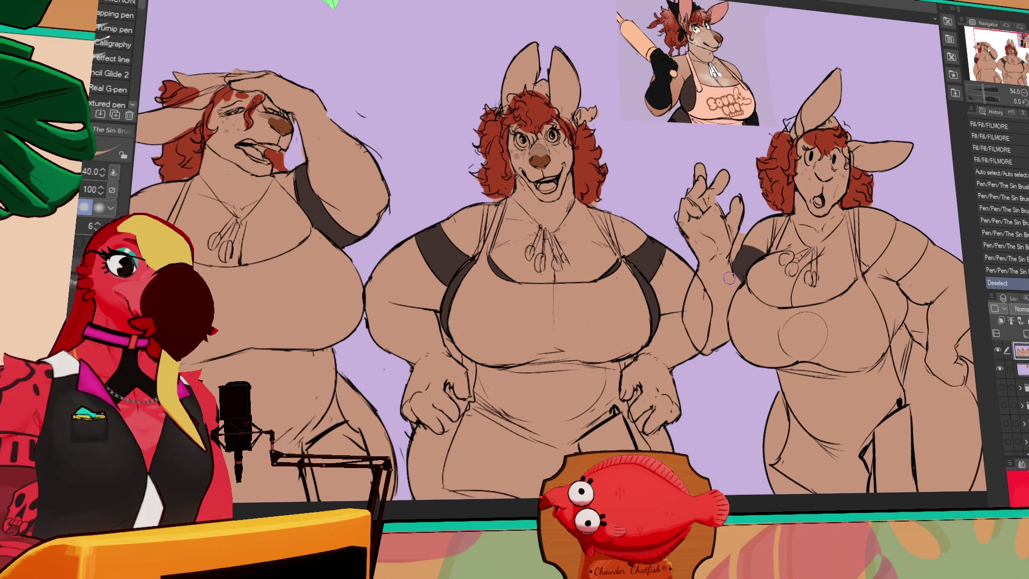
{"action": "mouse_move", "coordinate": [942, 254]}
{"action": "left_mouse_down"}
{"action": "mouse_move", "coordinate": [867, 240]}
{"action": "mouse_move", "coordinate": [825, 251]}
{"action": "left_mouse_up"}
{"action": "left_click_drag", "start_coordinate": [835, 240], "coordinate": [824, 259]}
Step: Fill and touch up the right figure's strap, then add small strokes near her ear
{"action": "key", "text": "g"}
{"action": "left_click", "coordinate": [836, 332]}
{"action": "key", "text": "p"}
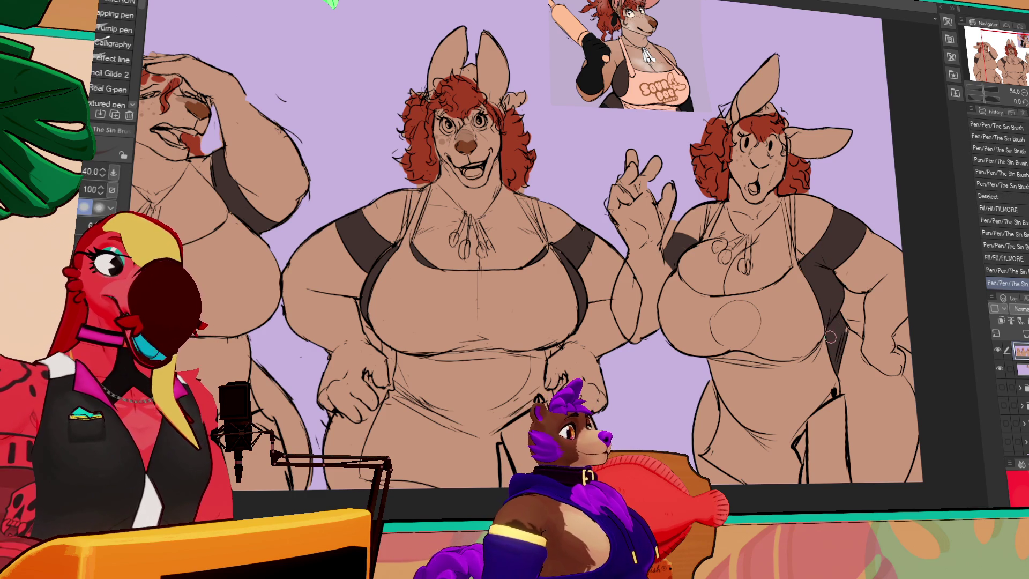
{"action": "left_click_drag", "start_coordinate": [841, 317], "coordinate": [846, 313]}
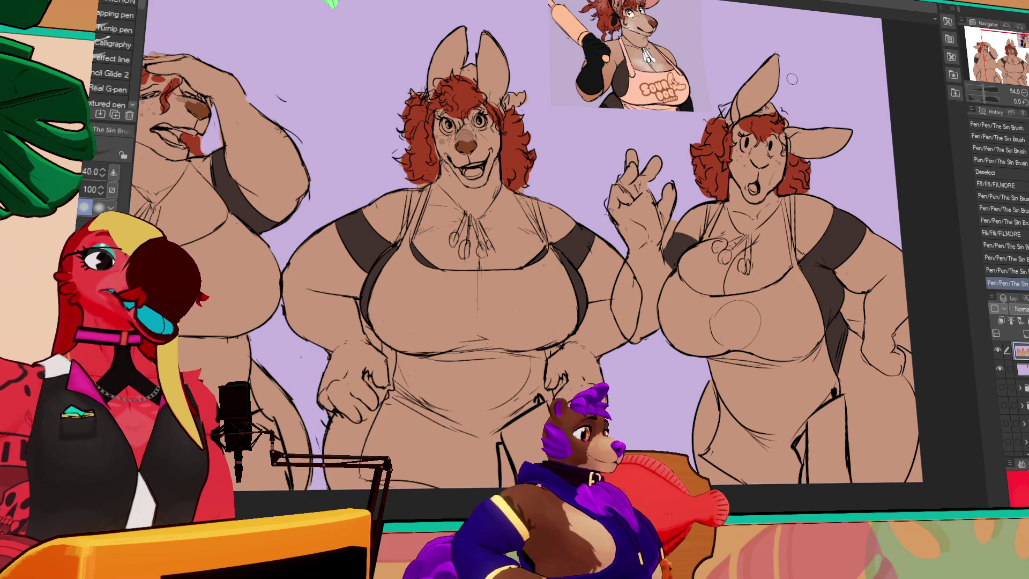
{"action": "scroll", "coordinate": [525, 251], "scroll_direction": "up", "scroll_amount": 1}
{"action": "left_click_drag", "start_coordinate": [728, 140], "coordinate": [725, 129]}
{"action": "mouse_move", "coordinate": [726, 129]}
{"action": "left_mouse_down"}
{"action": "mouse_move", "coordinate": [771, 126]}
{"action": "mouse_move", "coordinate": [745, 144]}
{"action": "left_mouse_up"}
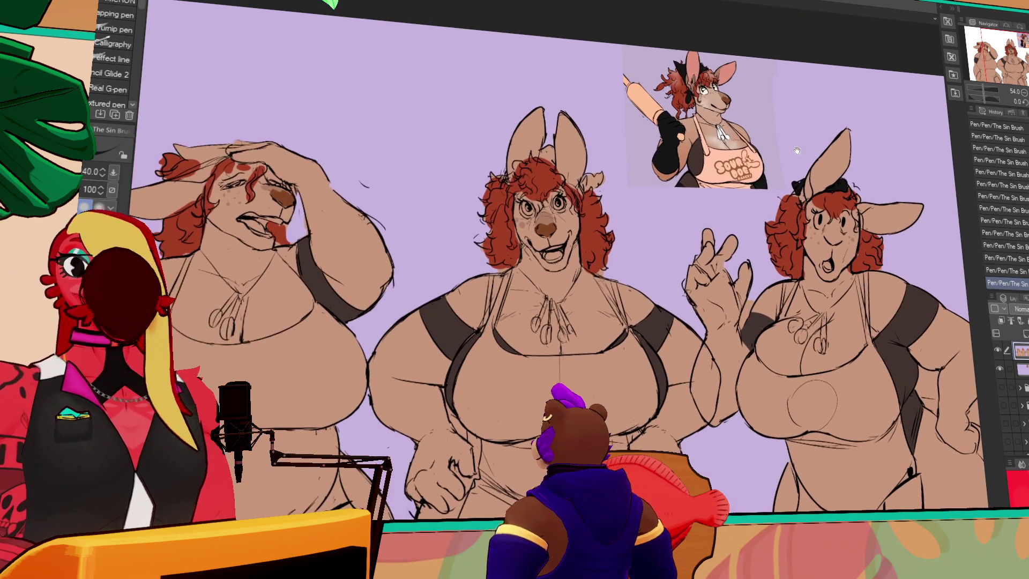
Step: Fill the middle figure's head bow black and erase a stray mark near the hair
{"action": "key", "text": "g"}
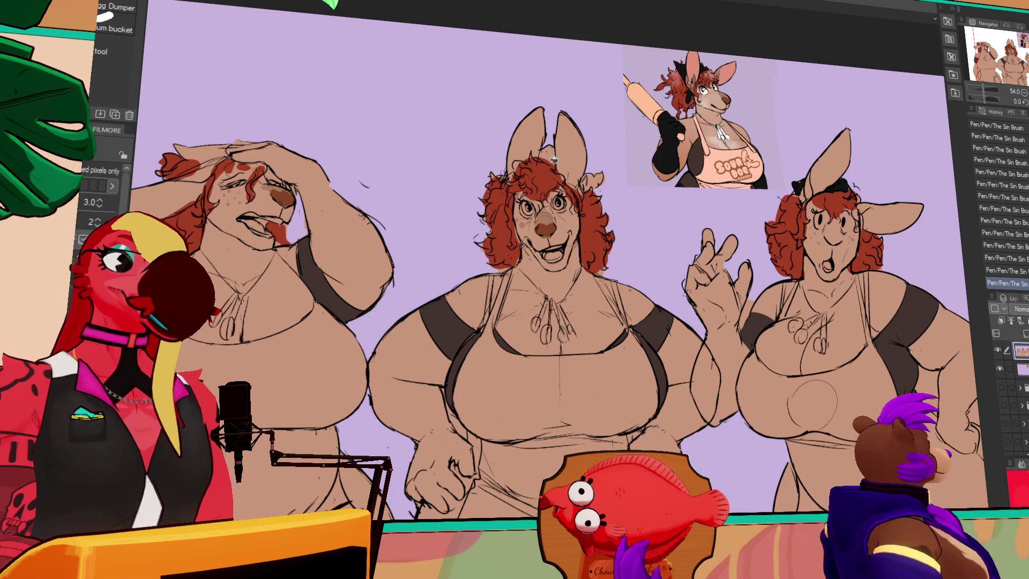
{"action": "left_click", "coordinate": [546, 155]}
{"action": "key", "text": "p"}
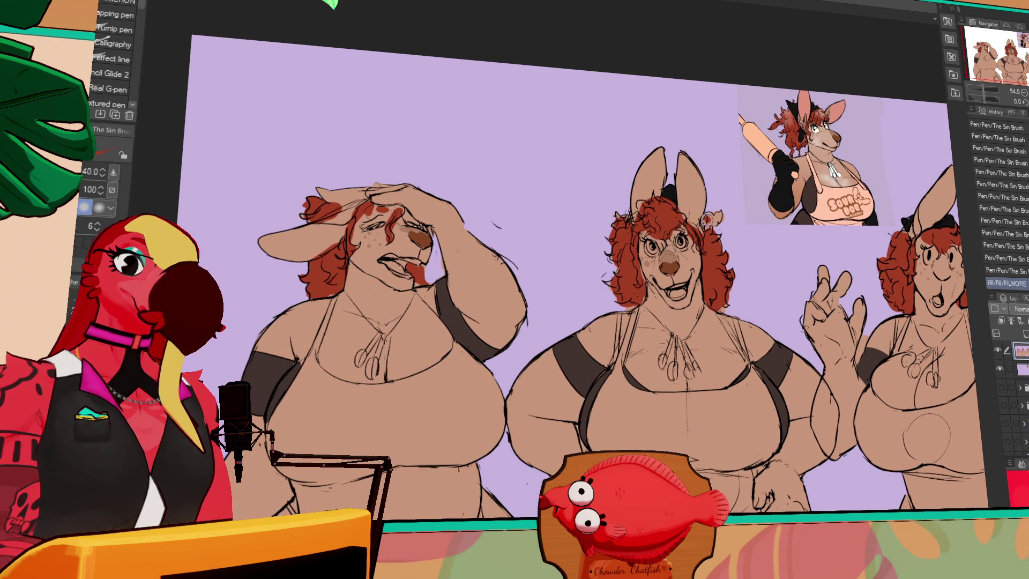
{"action": "key", "text": "ctrl+z"}
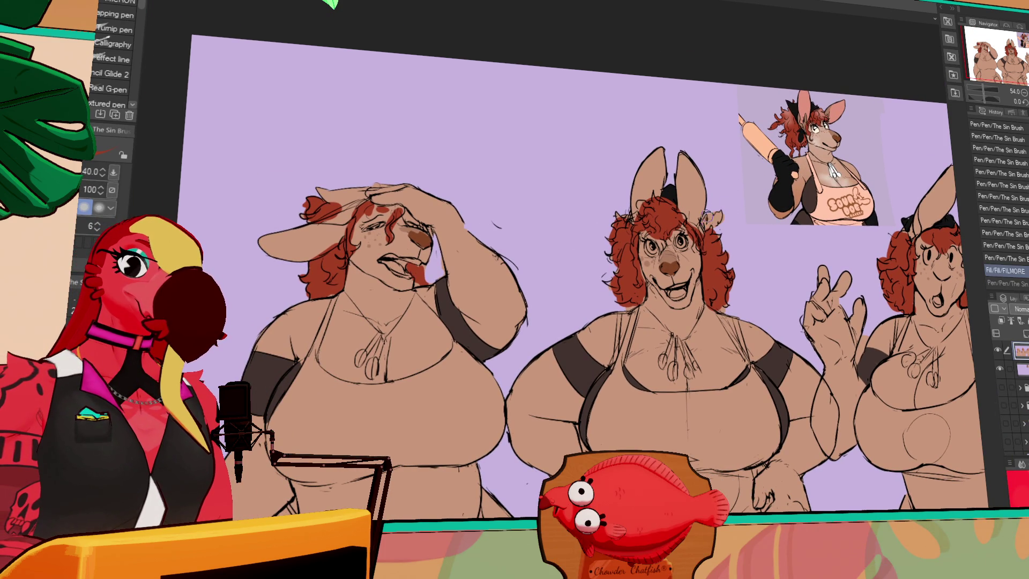
{"action": "left_click", "coordinate": [714, 217]}
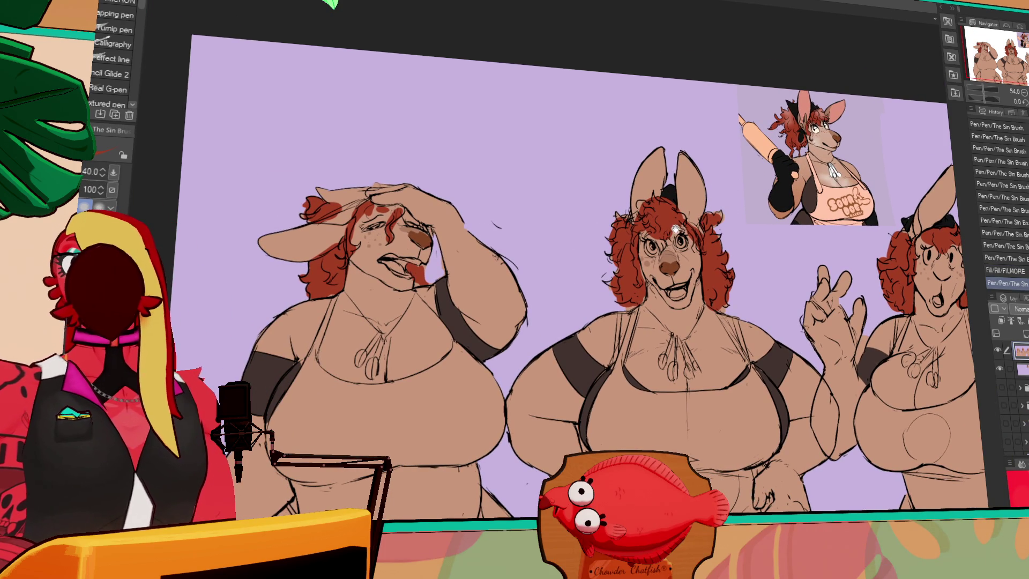
{"action": "left_click_drag", "start_coordinate": [683, 225], "coordinate": [768, 167]}
{"action": "key", "text": "e"}
{"action": "left_click_drag", "start_coordinate": [780, 203], "coordinate": [774, 201]}
Step: Fill the left figure's head bow black and touch up the lines around it
{"action": "key", "text": "g"}
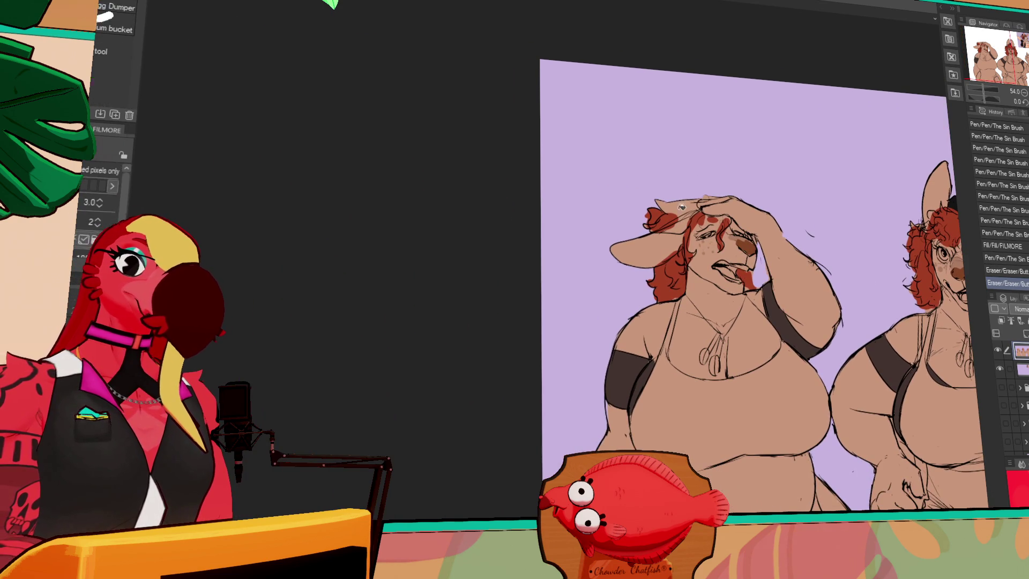
{"action": "left_click", "coordinate": [677, 208]}
{"action": "key", "text": "p"}
{"action": "left_click_drag", "start_coordinate": [665, 215], "coordinate": [689, 205]}
{"action": "left_click_drag", "start_coordinate": [676, 210], "coordinate": [698, 205]}
Step: Add white highlights to the necklace pendants of the left and second figures
{"action": "mouse_move", "coordinate": [819, 184]}
{"action": "left_mouse_down"}
{"action": "mouse_move", "coordinate": [788, 134]}
{"action": "mouse_move", "coordinate": [638, 97]}
{"action": "left_mouse_up"}
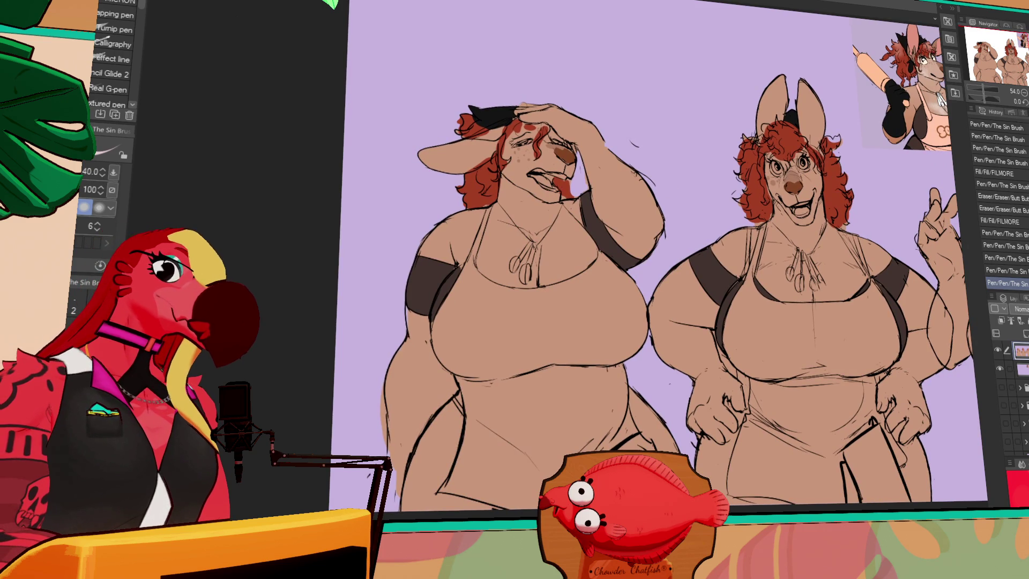
{"action": "left_click_drag", "start_coordinate": [515, 263], "coordinate": [530, 244]}
{"action": "left_click_drag", "start_coordinate": [531, 286], "coordinate": [544, 242]}
{"action": "mouse_move", "coordinate": [799, 252]}
{"action": "left_mouse_down"}
{"action": "mouse_move", "coordinate": [801, 294]}
{"action": "mouse_move", "coordinate": [795, 251]}
{"action": "mouse_move", "coordinate": [781, 300]}
{"action": "mouse_move", "coordinate": [691, 312]}
{"action": "left_mouse_up"}
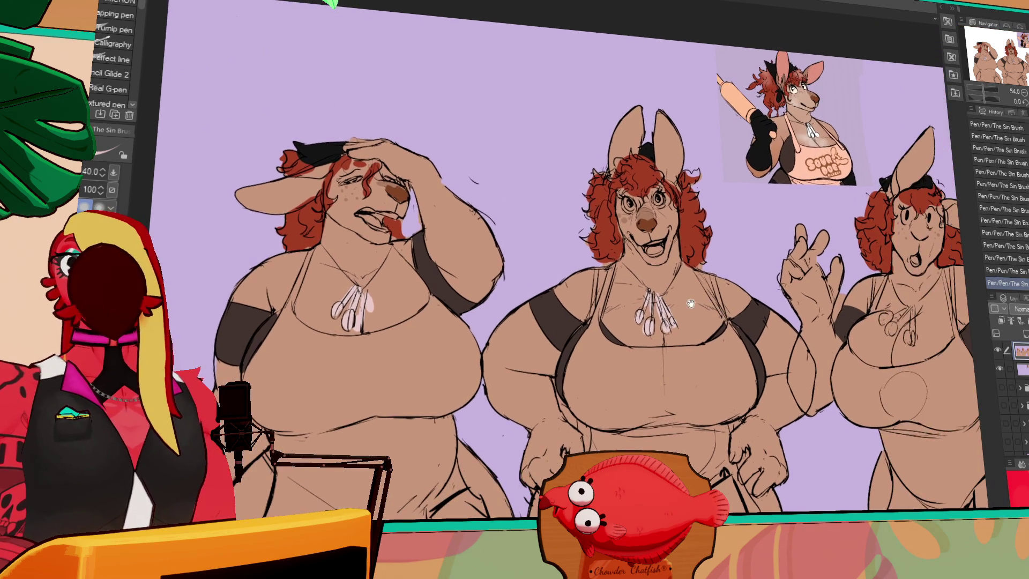
{"action": "mouse_move", "coordinate": [898, 305]}
{"action": "left_mouse_down"}
{"action": "mouse_move", "coordinate": [863, 294]}
{"action": "mouse_move", "coordinate": [853, 311]}
{"action": "mouse_move", "coordinate": [877, 295]}
{"action": "mouse_move", "coordinate": [857, 321]}
{"action": "mouse_move", "coordinate": [887, 298]}
{"action": "mouse_move", "coordinate": [878, 328]}
{"action": "mouse_move", "coordinate": [874, 303]}
{"action": "left_mouse_up"}
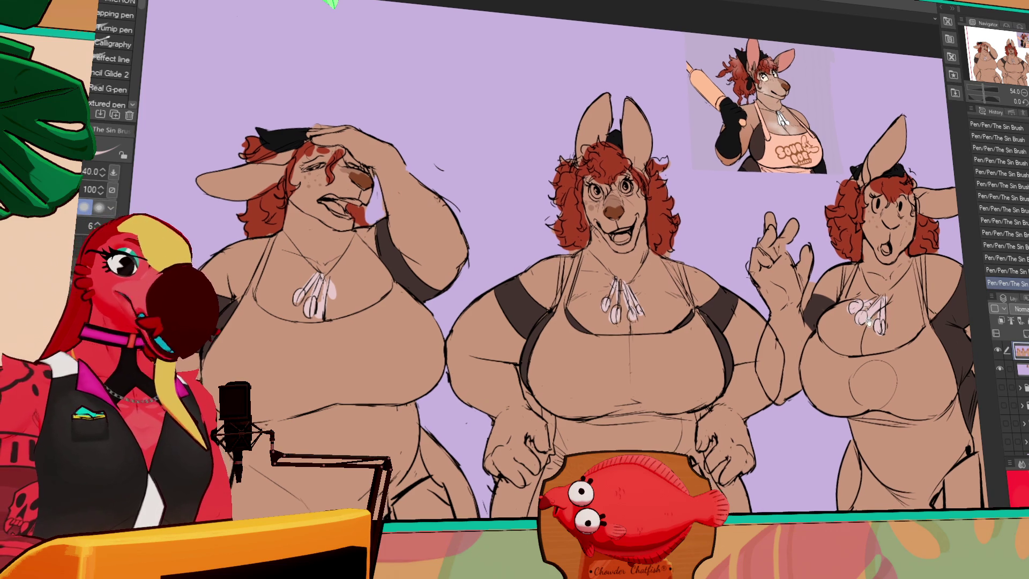
Step: Fill the middle and left figures' aprons peach, with small line touch-ups
{"action": "key", "text": "g"}
{"action": "key", "text": "g"}
{"action": "left_click", "coordinate": [683, 344]}
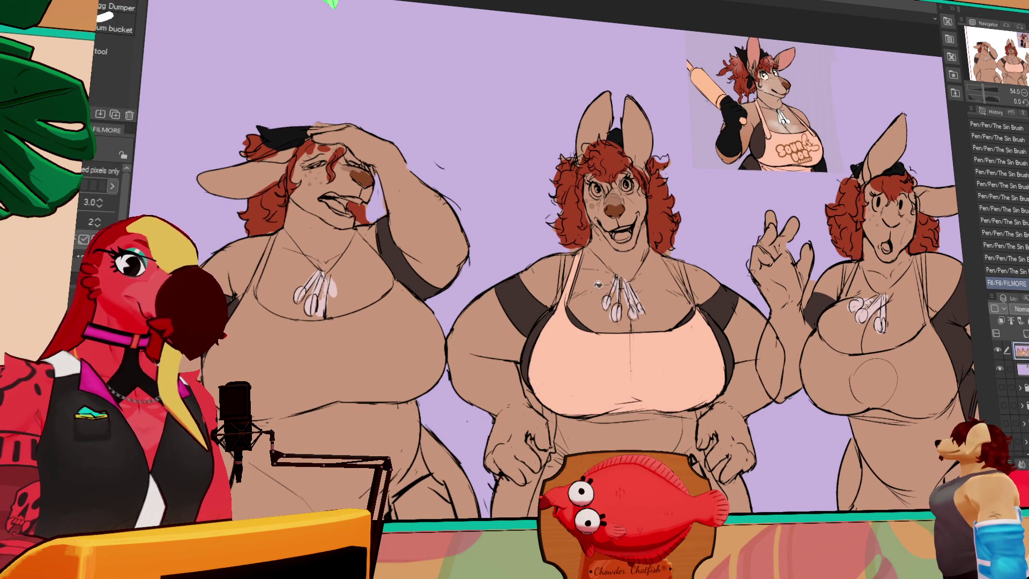
{"action": "key", "text": "p"}
{"action": "mouse_move", "coordinate": [384, 250]}
{"action": "left_mouse_down"}
{"action": "mouse_move", "coordinate": [457, 223]}
{"action": "mouse_move", "coordinate": [454, 211]}
{"action": "left_mouse_up"}
{"action": "key", "text": "g"}
{"action": "left_click", "coordinate": [421, 282]}
{"action": "key", "text": "p"}
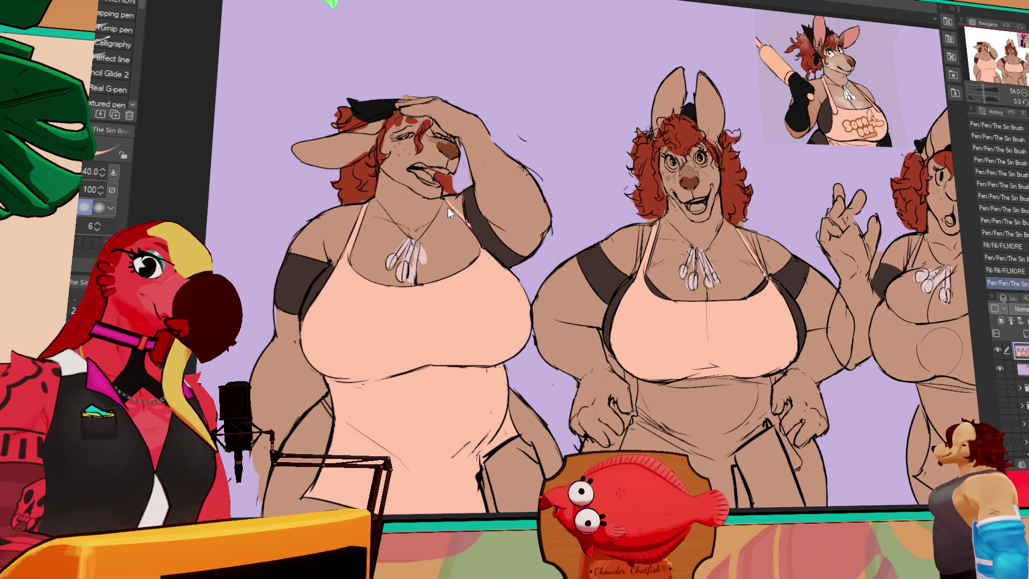
{"action": "left_click_drag", "start_coordinate": [671, 305], "coordinate": [577, 312]}
{"action": "key", "text": "g"}
{"action": "left_click", "coordinate": [641, 414]}
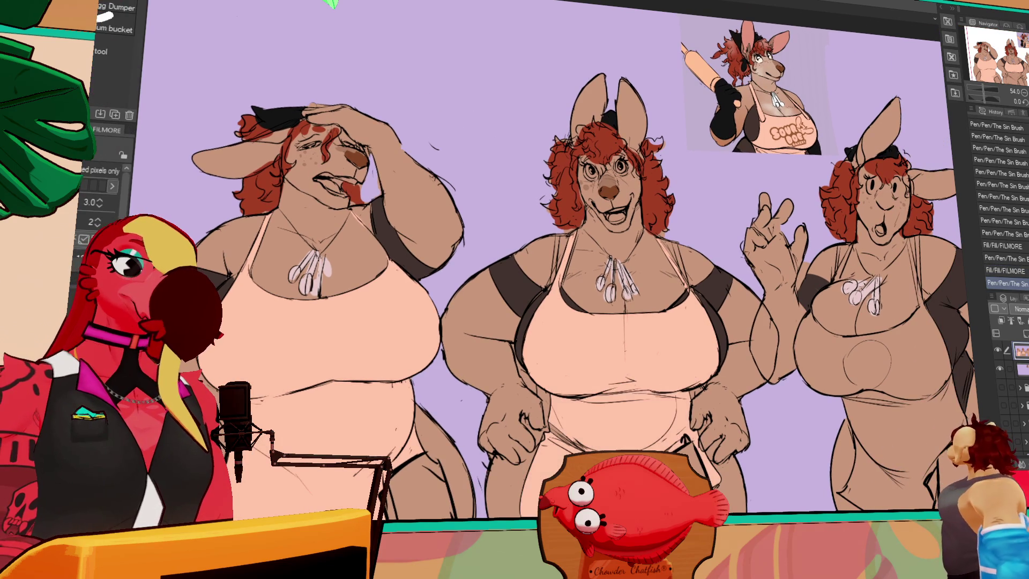
{"action": "key", "text": "p"}
{"action": "left_click_drag", "start_coordinate": [597, 440], "coordinate": [600, 442]}
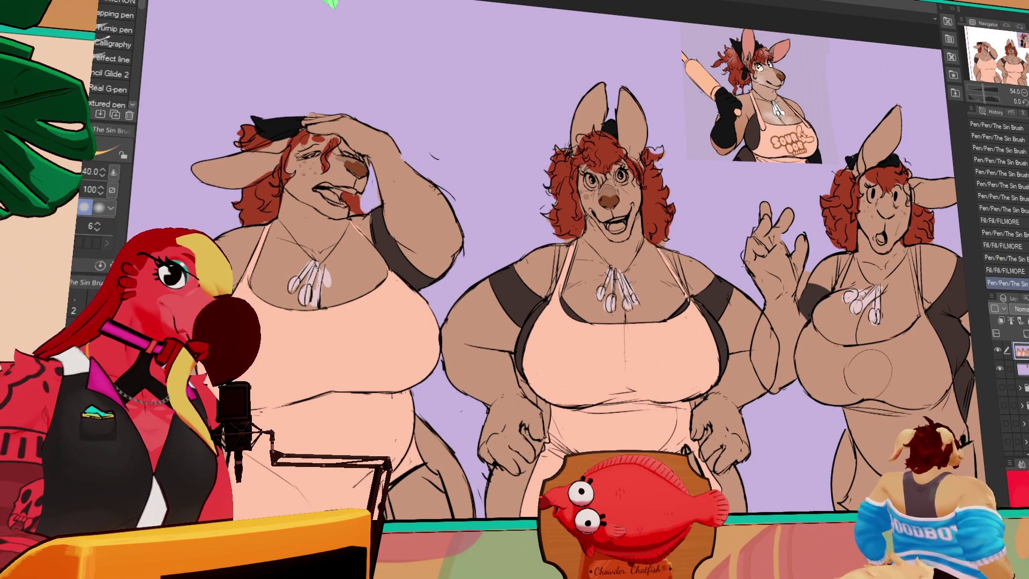
Step: Fill all three aprons yellow and draw a short stroke beside the right apron
{"action": "key", "text": "g"}
{"action": "left_click", "coordinate": [346, 287]}
{"action": "left_click", "coordinate": [664, 388]}
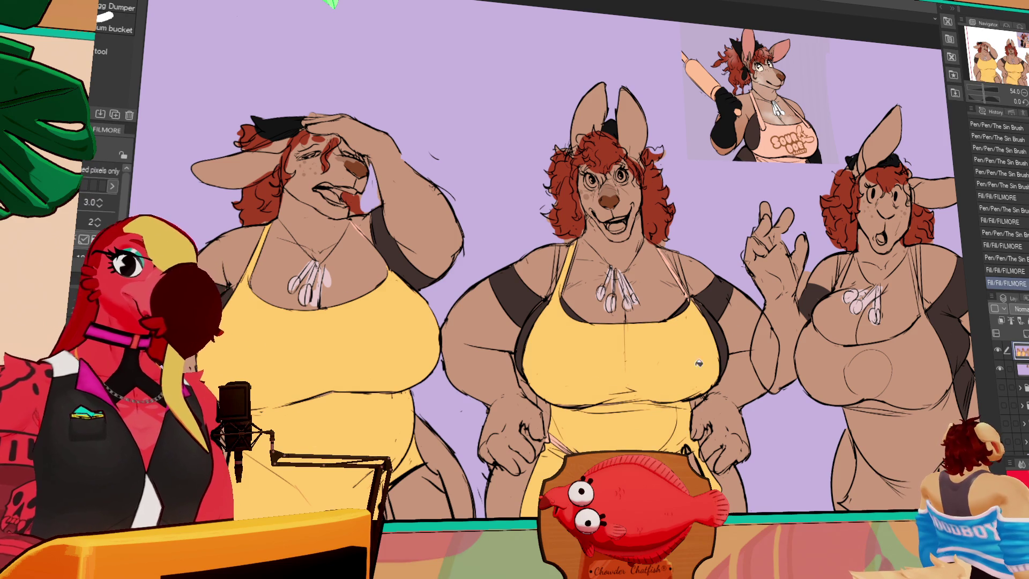
{"action": "left_click", "coordinate": [925, 336]}
{"action": "left_click_drag", "start_coordinate": [924, 337], "coordinate": [849, 310]}
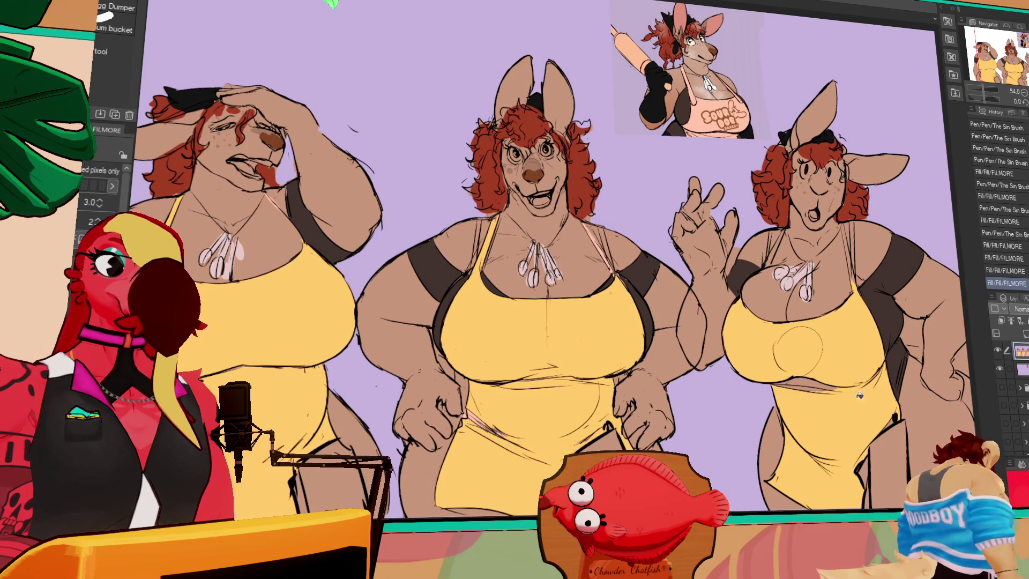
{"action": "key", "text": "p"}
{"action": "left_click_drag", "start_coordinate": [836, 378], "coordinate": [863, 367]}
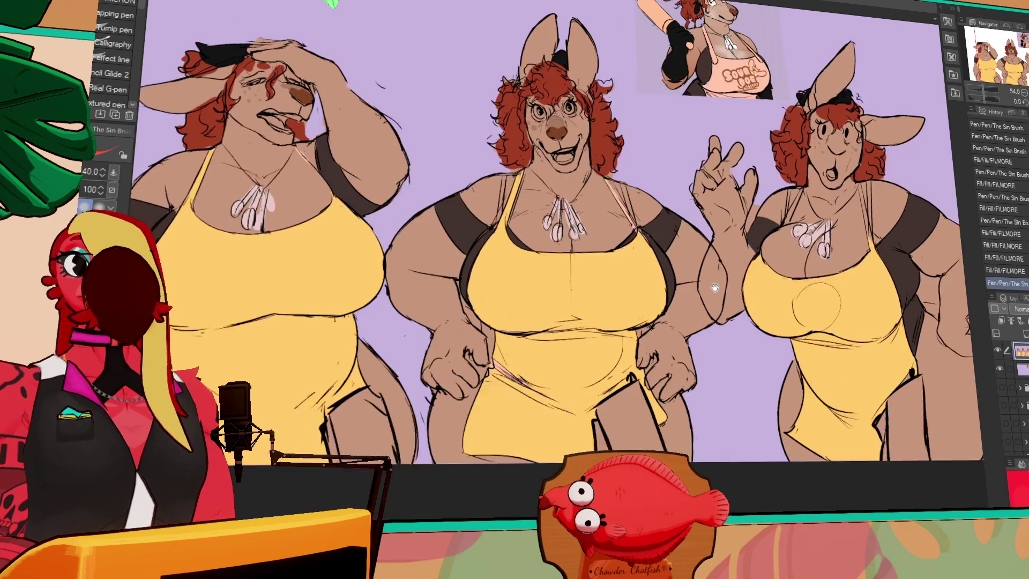
Step: Fill the bags below the aprons red, then refill the middle and right bags dark red
{"action": "key", "text": "g"}
{"action": "left_click", "coordinate": [608, 431]}
{"action": "left_click", "coordinate": [645, 391]}
{"action": "left_click_drag", "start_coordinate": [645, 391], "coordinate": [722, 348]}
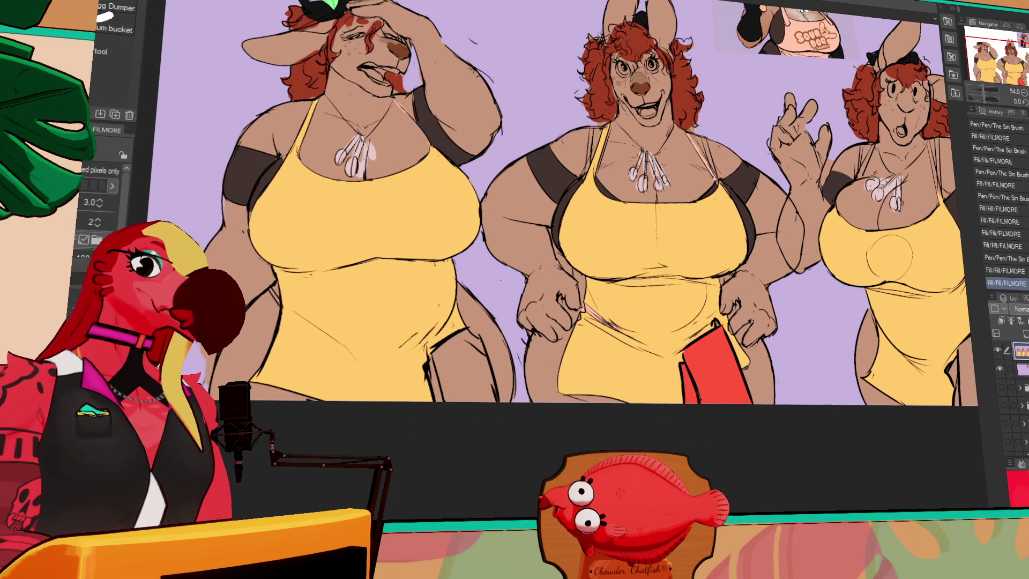
{"action": "left_click", "coordinate": [723, 385]}
{"action": "left_click", "coordinate": [738, 362]}
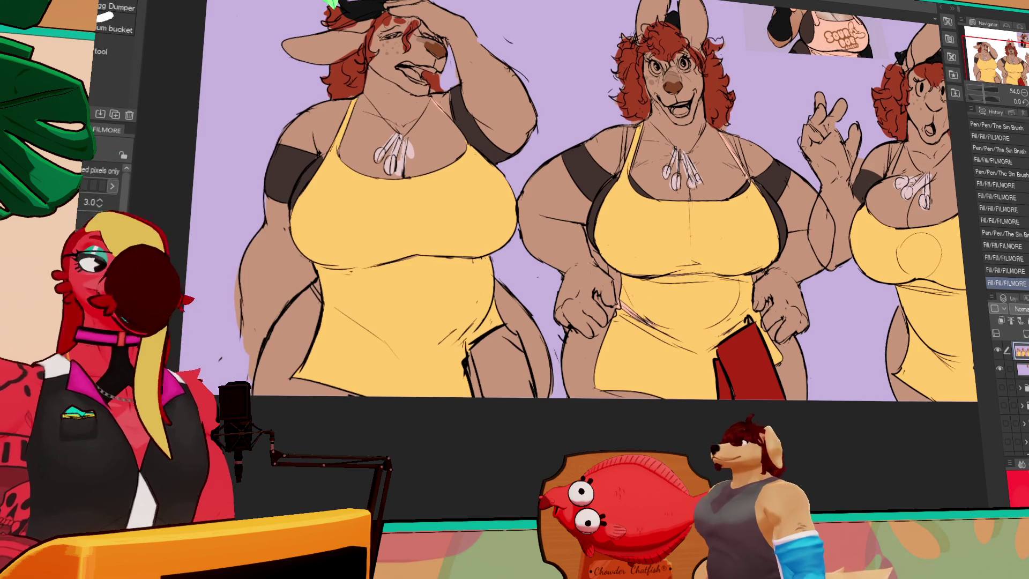
{"action": "left_click", "coordinate": [476, 380]}
{"action": "scroll", "coordinate": [796, 342], "scroll_direction": "right", "scroll_amount": 5}
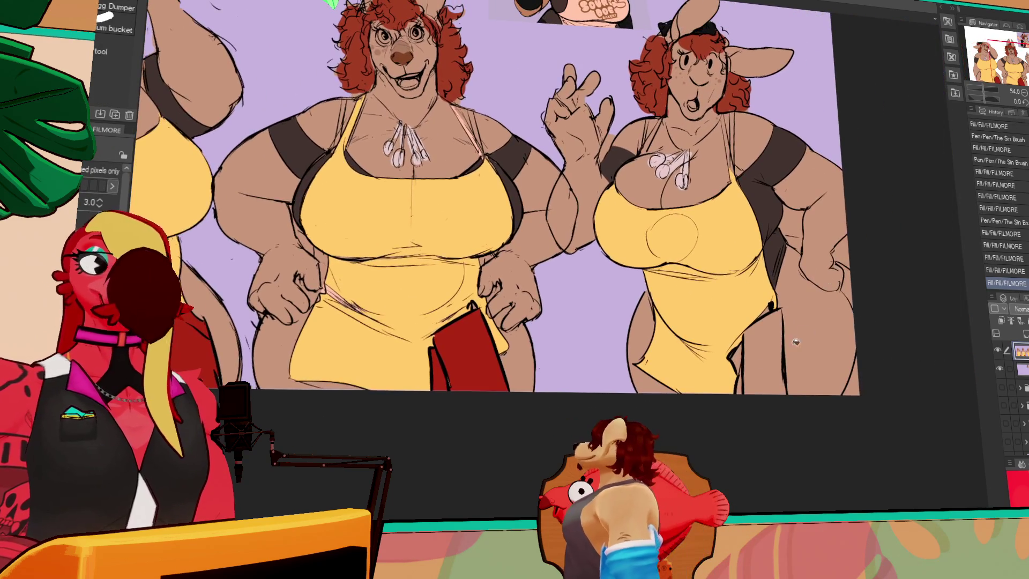
{"action": "left_click", "coordinate": [741, 359]}
{"action": "left_click", "coordinate": [761, 348]}
{"action": "left_click", "coordinate": [739, 385]}
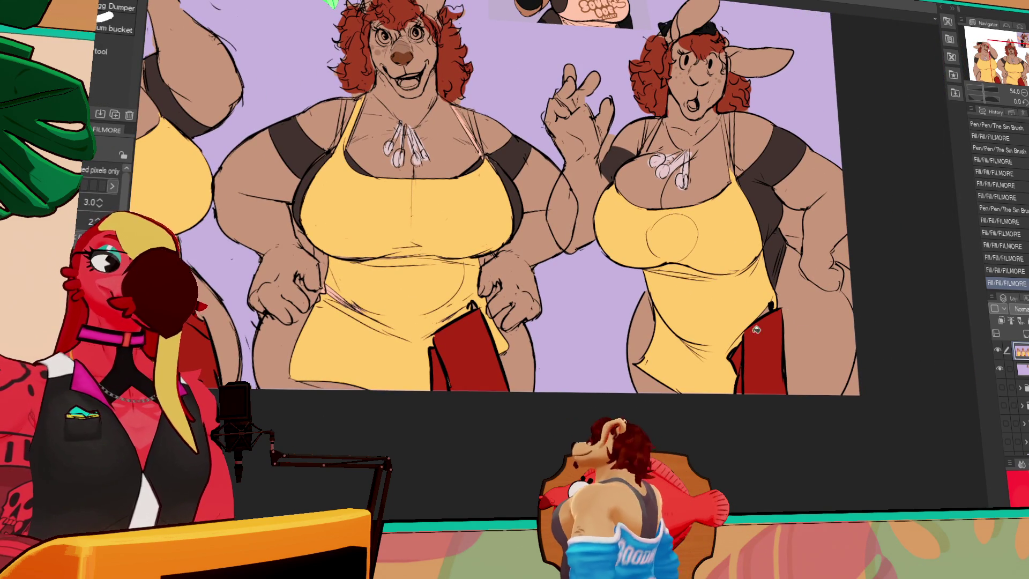
{"action": "key", "text": "p"}
{"action": "scroll", "coordinate": [790, 270], "scroll_direction": "up", "scroll_amount": 1}
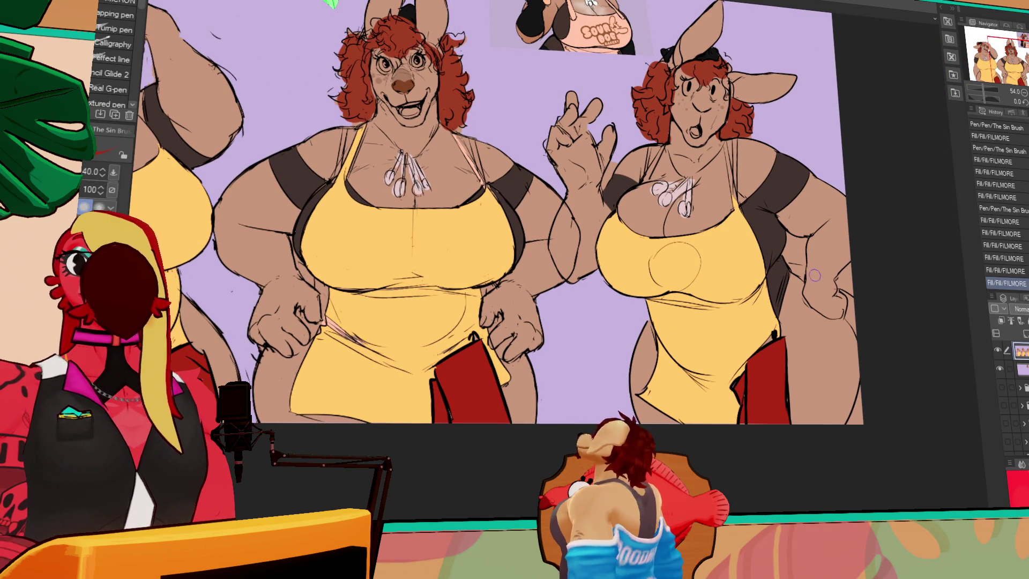
Step: Draw two small correction strokes on the right kangaroo's arm with The Sin Brush pen
{"action": "left_click_drag", "start_coordinate": [814, 285], "coordinate": [821, 289]}
{"action": "left_click_drag", "start_coordinate": [818, 284], "coordinate": [828, 293]}
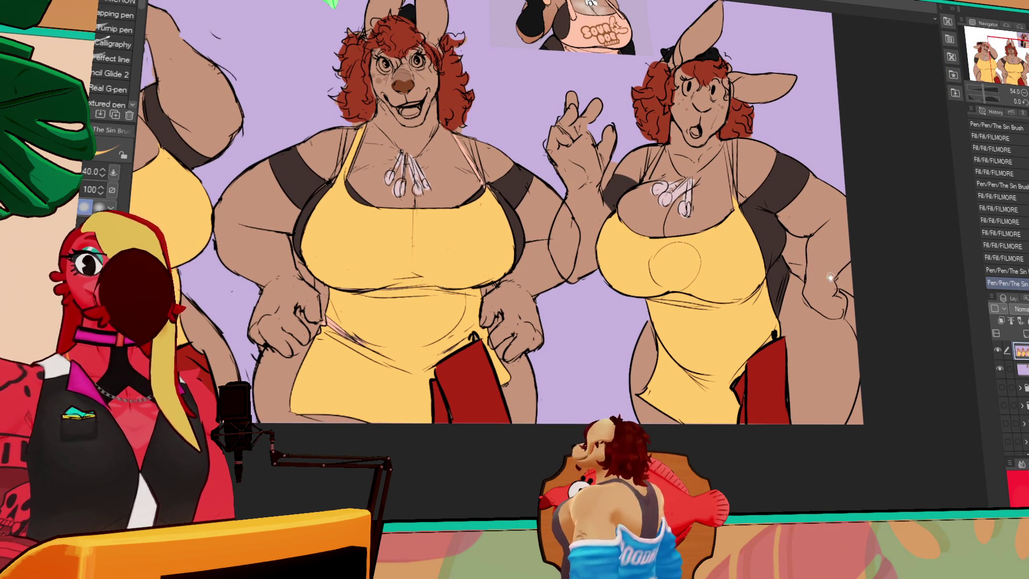
{"action": "scroll", "coordinate": [827, 294], "scroll_direction": "up", "scroll_amount": 1}
{"action": "scroll", "coordinate": [827, 294], "scroll_direction": "up", "scroll_amount": 2}
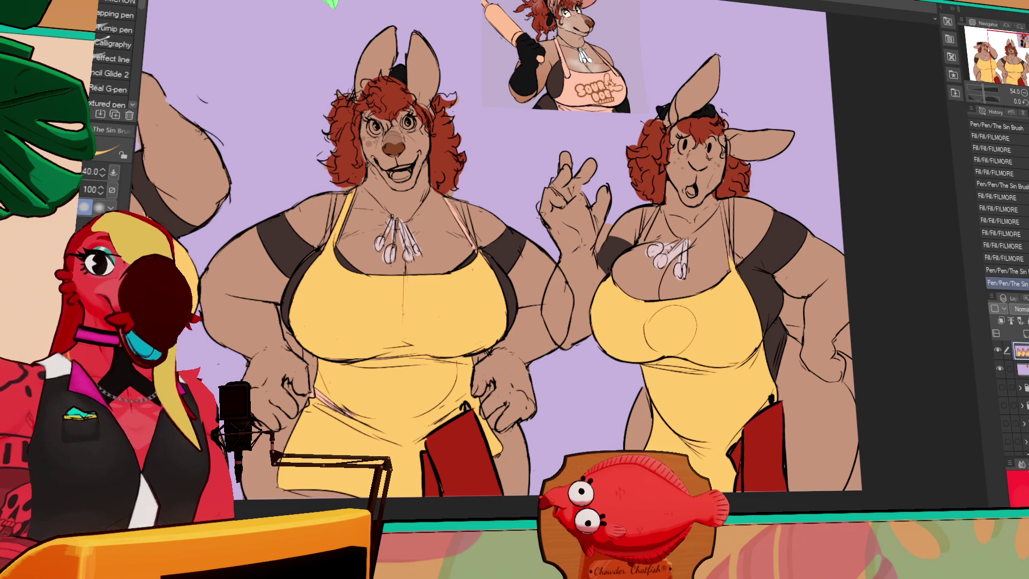
Step: Shrink the pen to size 20 and add detail strokes around the left kangaroo's eye
{"action": "left_click_drag", "start_coordinate": [716, 234], "coordinate": [761, 277]}
{"action": "key", "text": "bracketleft"}
{"action": "left_click", "coordinate": [464, 179]}
{"action": "left_click", "coordinate": [462, 178]}
{"action": "left_click", "coordinate": [464, 179]}
{"action": "left_click", "coordinate": [417, 198]}
{"action": "left_click", "coordinate": [422, 187]}
{"action": "left_click", "coordinate": [416, 184]}
{"action": "left_click", "coordinate": [421, 185]}
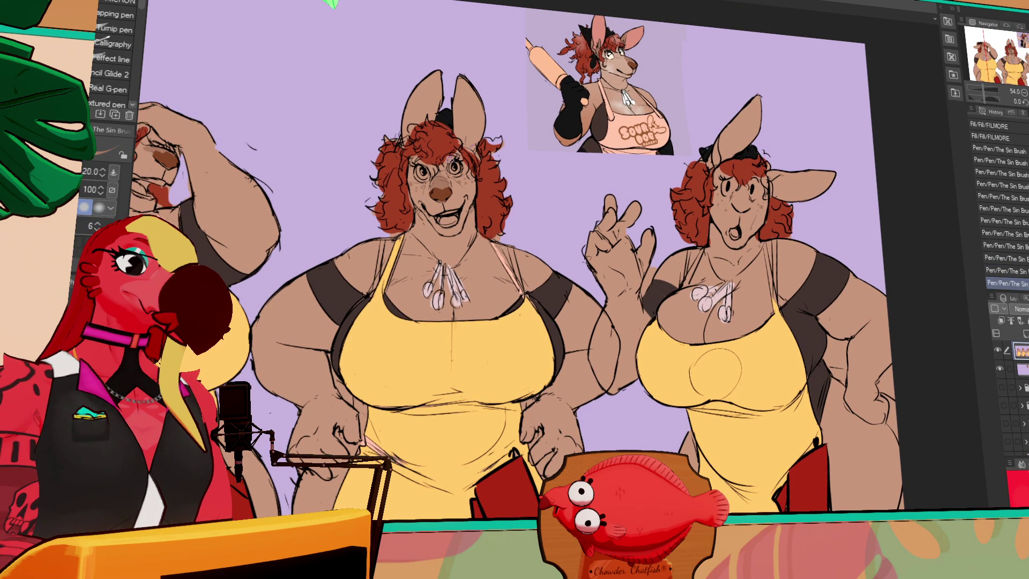
Step: Add a pink mark on the right kangaroo's cheek, undoing the last stroke
{"action": "left_click", "coordinate": [724, 204]}
{"action": "left_click", "coordinate": [725, 205]}
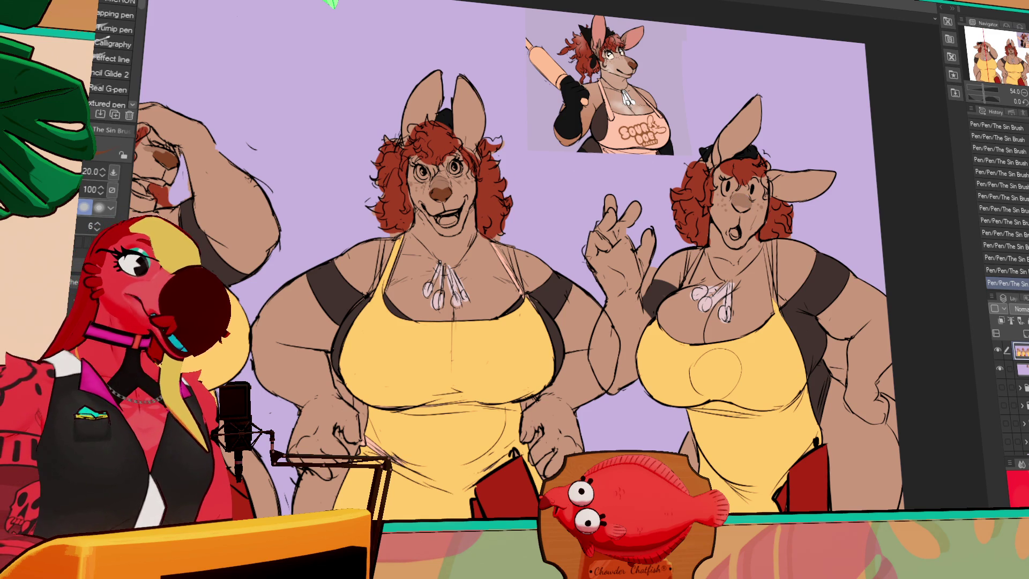
{"action": "key", "text": "ctrl+z"}
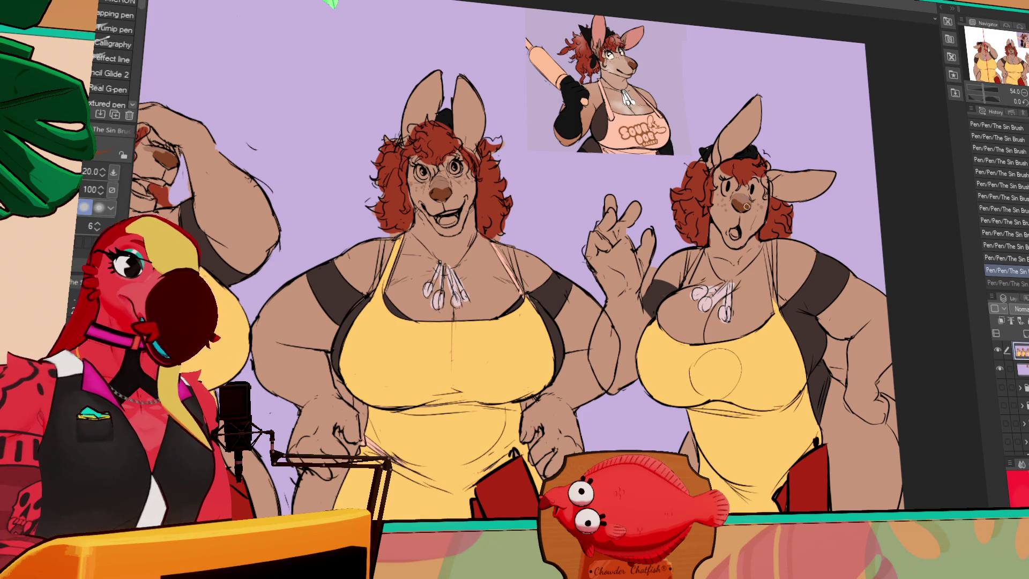
{"action": "mouse_move", "coordinate": [783, 235]}
{"action": "left_mouse_down"}
{"action": "mouse_move", "coordinate": [899, 184]}
{"action": "mouse_move", "coordinate": [881, 186]}
{"action": "left_mouse_up"}
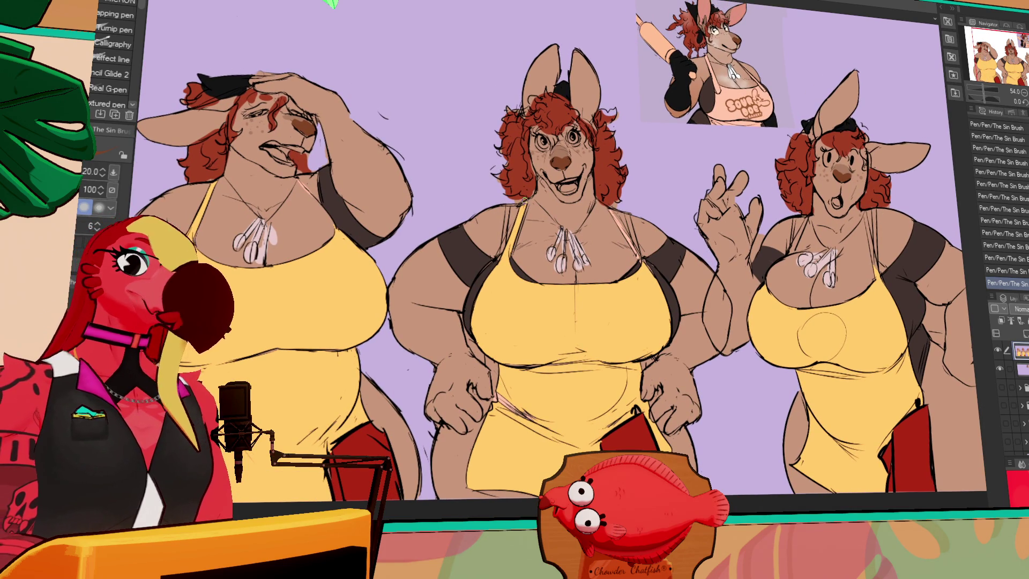
{"action": "left_click_drag", "start_coordinate": [696, 227], "coordinate": [697, 209]}
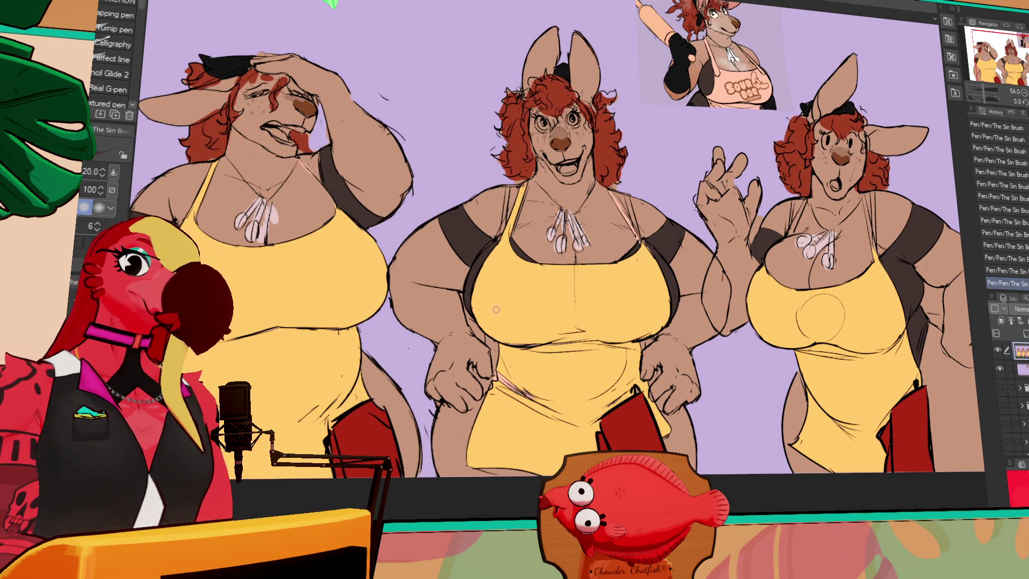
Step: Fill the middle figure's hand and forearm dark brown, comparing with undo/redo before keeping it
{"action": "key", "text": "g"}
{"action": "left_click", "coordinate": [512, 324]}
{"action": "left_click", "coordinate": [654, 335]}
{"action": "key", "text": "ctrl+z"}
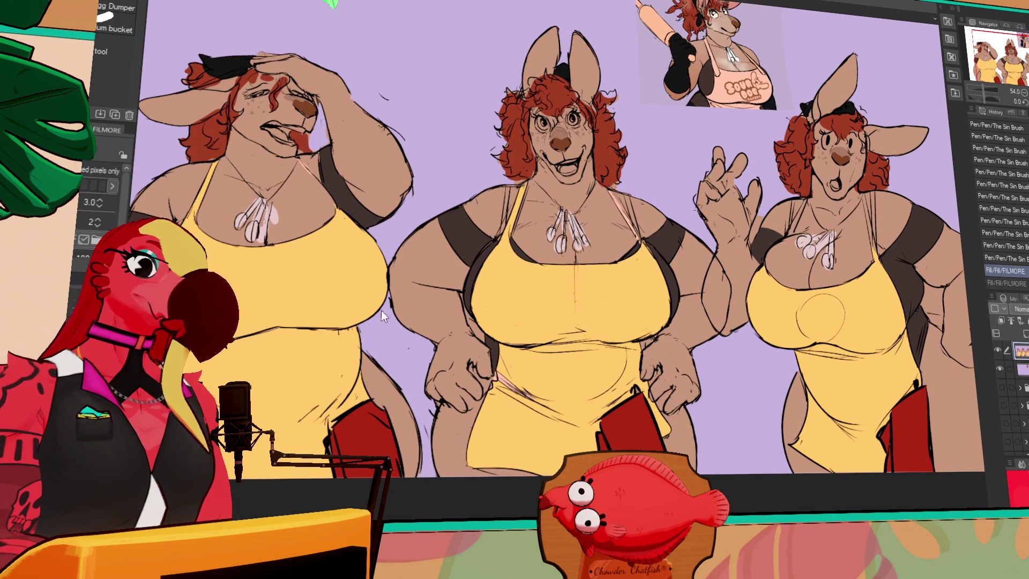
{"action": "key", "text": "ctrl+y"}
{"action": "key", "text": "ctrl+z"}
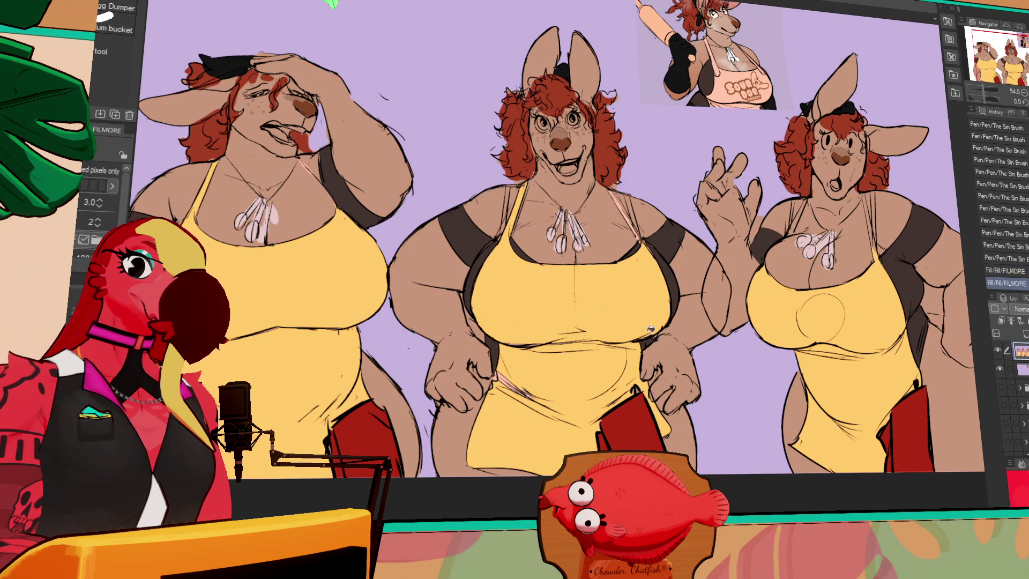
{"action": "key", "text": "ctrl+y"}
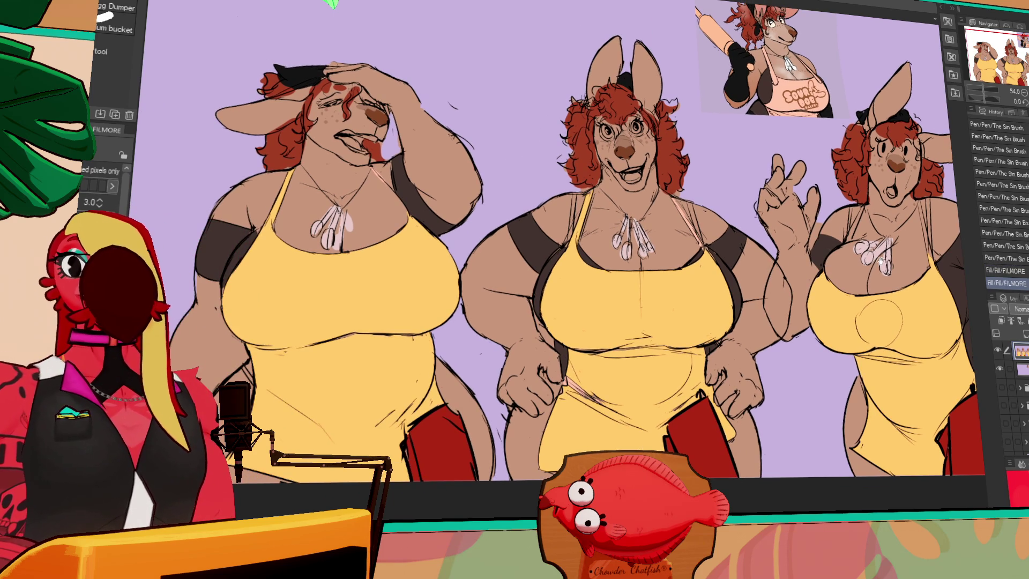
Step: Fill a dark area beside the right kangaroo's lower body
{"action": "left_click_drag", "start_coordinate": [844, 287], "coordinate": [822, 253]}
{"action": "key", "text": "p"}
{"action": "scroll", "coordinate": [822, 253], "scroll_direction": "up", "scroll_amount": 3}
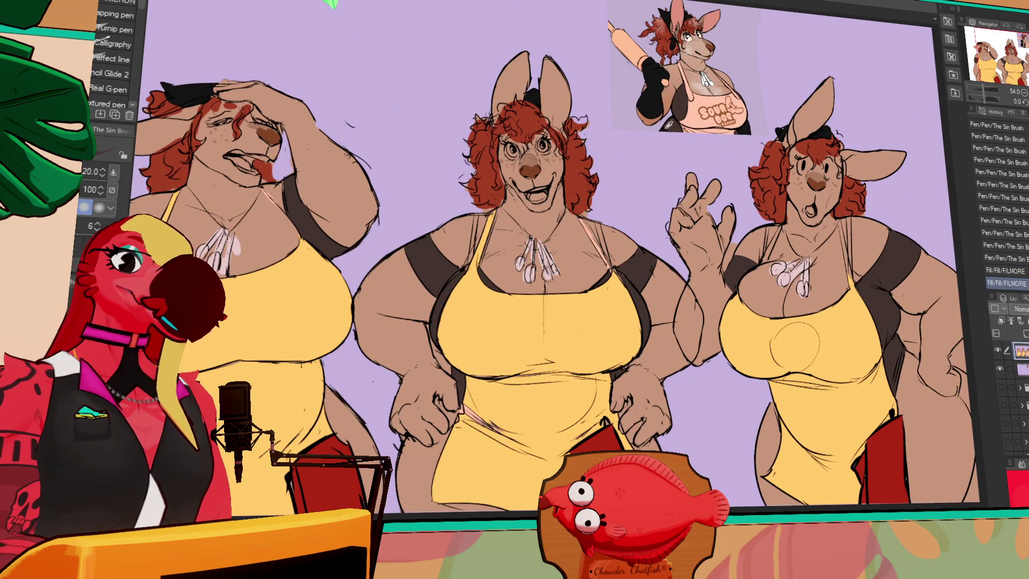
{"action": "left_click_drag", "start_coordinate": [785, 375], "coordinate": [784, 300]}
{"action": "key", "text": "g"}
{"action": "left_click", "coordinate": [755, 383]}
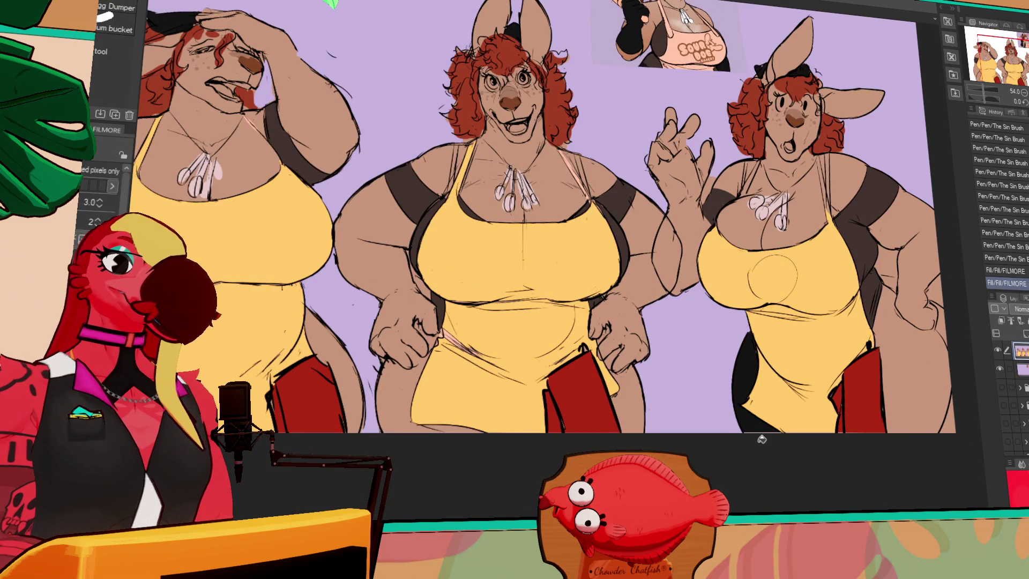
Step: Delete the stray dark fill and the dark area at the right figure's hip with Auto Select
{"action": "left_click_drag", "start_coordinate": [755, 383], "coordinate": [719, 357]}
{"action": "left_click", "coordinate": [899, 302]}
{"action": "left_click_drag", "start_coordinate": [899, 302], "coordinate": [873, 353]}
{"action": "key", "text": "w"}
{"action": "left_click", "coordinate": [832, 283]}
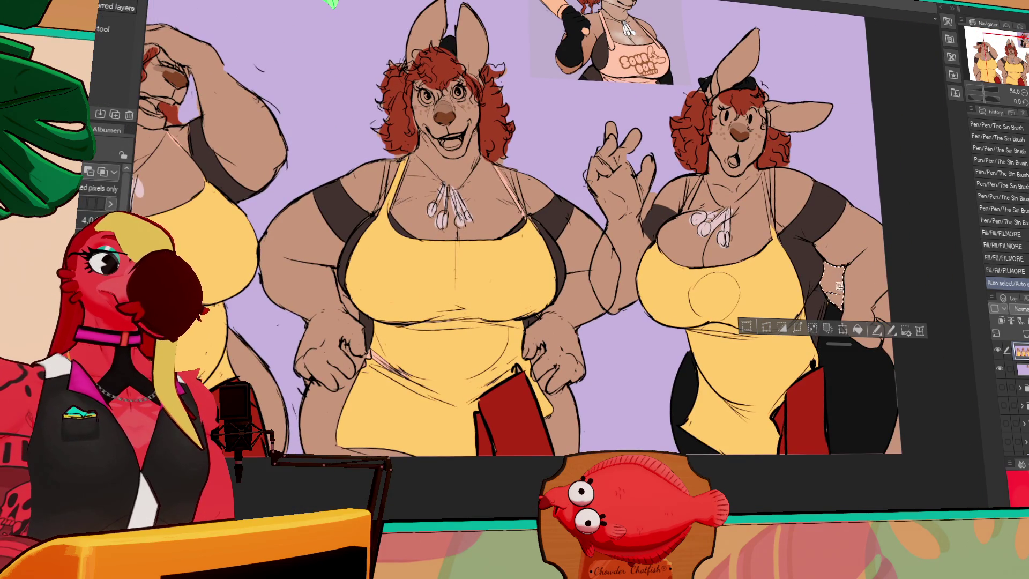
{"action": "key", "text": "Delete"}
{"action": "left_click", "coordinate": [882, 292]}
{"action": "key", "text": "Delete"}
Step: Close the gaps near the middle figure's hip with size-25 Sin Brush strokes
{"action": "left_click_drag", "start_coordinate": [736, 313], "coordinate": [956, 262]}
{"action": "key", "text": "p"}
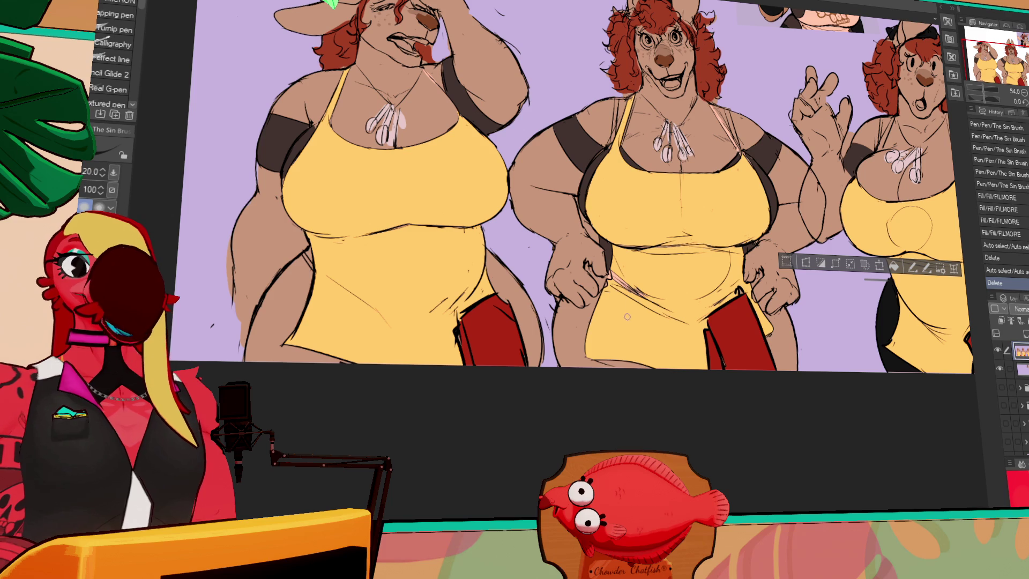
{"action": "key", "text": "bracketright"}
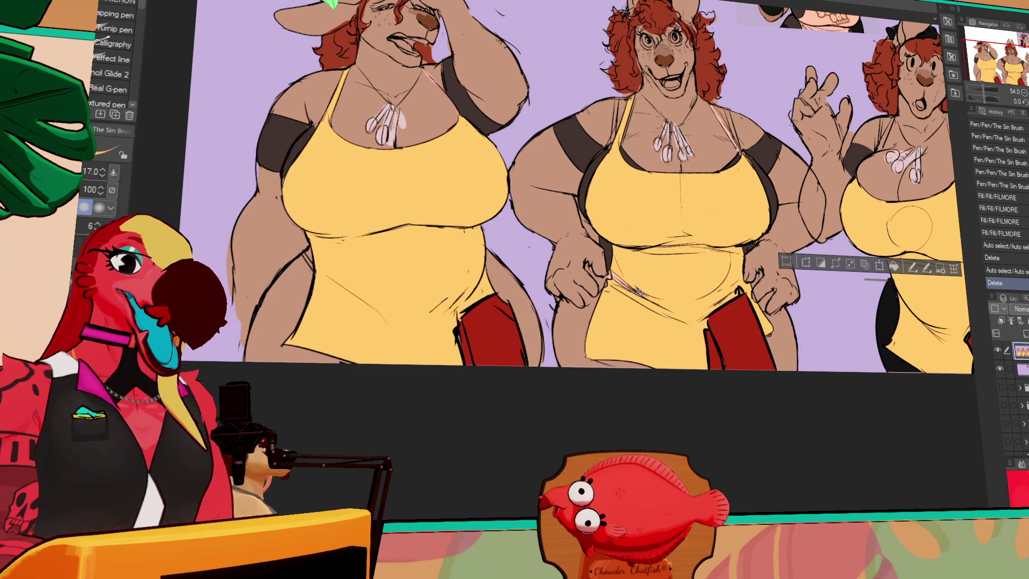
{"action": "left_click_drag", "start_coordinate": [614, 277], "coordinate": [625, 279]}
{"action": "key", "text": "ctrl+d"}
{"action": "mouse_move", "coordinate": [905, 177]}
{"action": "left_mouse_down"}
{"action": "mouse_move", "coordinate": [914, 188]}
{"action": "mouse_move", "coordinate": [777, 231]}
{"action": "mouse_move", "coordinate": [777, 249]}
{"action": "mouse_move", "coordinate": [726, 252]}
{"action": "left_mouse_up"}
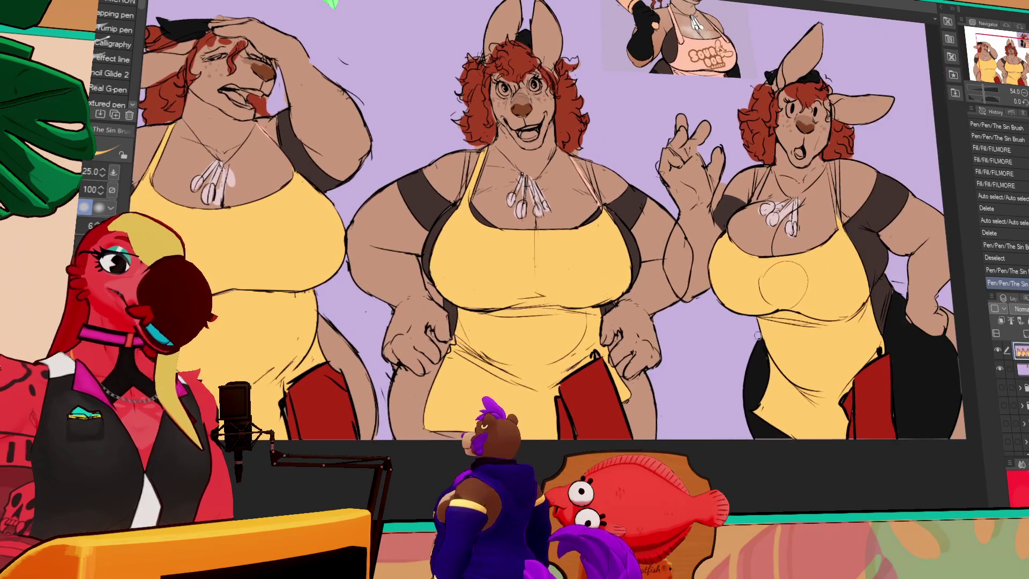
{"action": "scroll", "coordinate": [600, 331], "scroll_direction": "up", "scroll_amount": 2}
{"action": "key", "text": "g"}
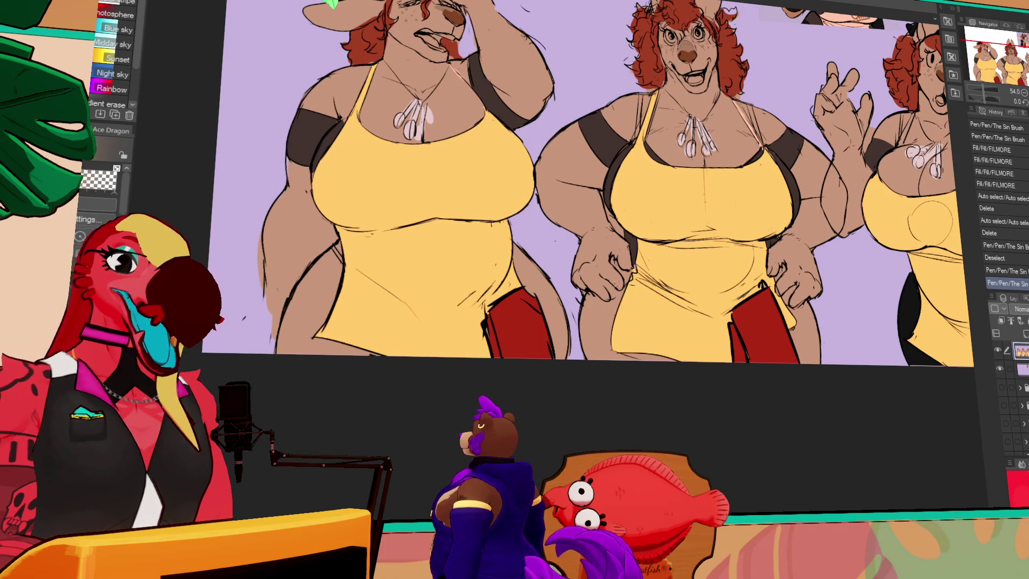
{"action": "key", "text": "p"}
{"action": "left_click_drag", "start_coordinate": [616, 283], "coordinate": [603, 300]}
{"action": "left_click_drag", "start_coordinate": [614, 284], "coordinate": [601, 306]}
Step: Bucket-fill the hip areas and gaps behind the figures black, then delete the stray arm area
{"action": "key", "text": "g"}
{"action": "left_click", "coordinate": [610, 294]}
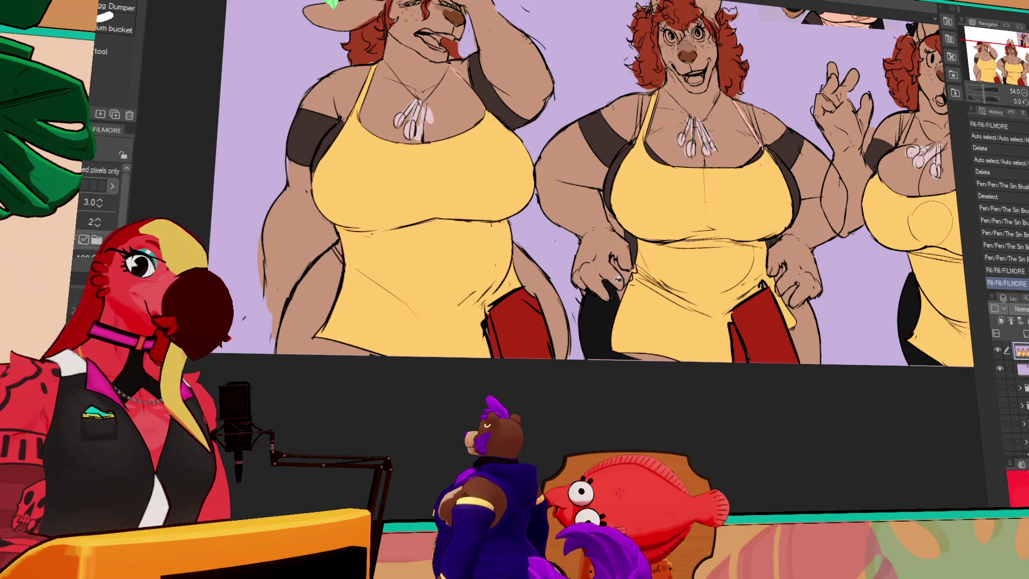
{"action": "left_click", "coordinate": [652, 344]}
{"action": "left_click", "coordinate": [651, 344]}
{"action": "left_click", "coordinate": [797, 329]}
{"action": "left_click", "coordinate": [789, 295]}
{"action": "left_click", "coordinate": [784, 281]}
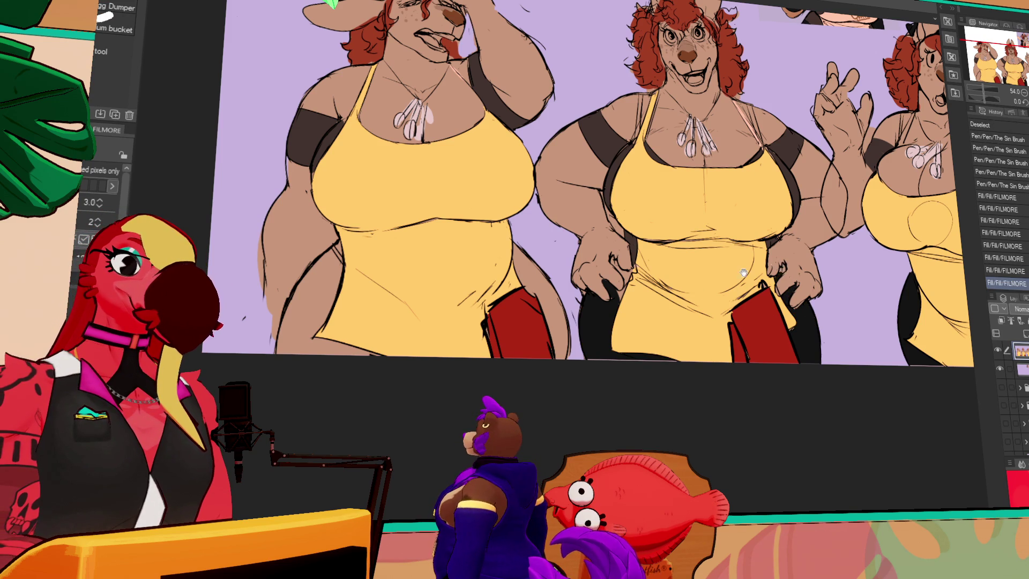
{"action": "left_click_drag", "start_coordinate": [536, 268], "coordinate": [691, 268]}
{"action": "left_click", "coordinate": [483, 322]}
{"action": "left_click", "coordinate": [691, 282]}
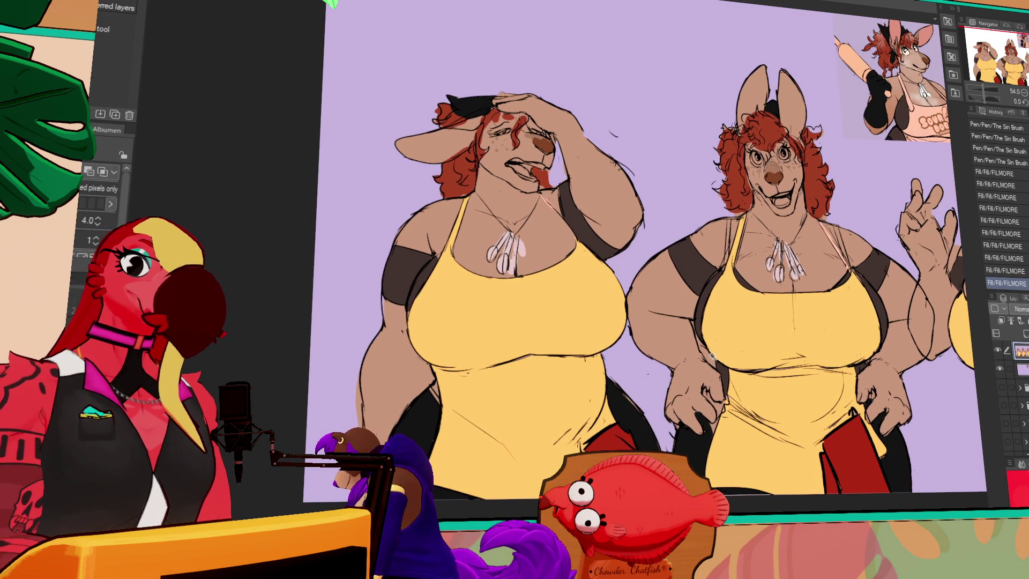
{"action": "left_click", "coordinate": [712, 355]}
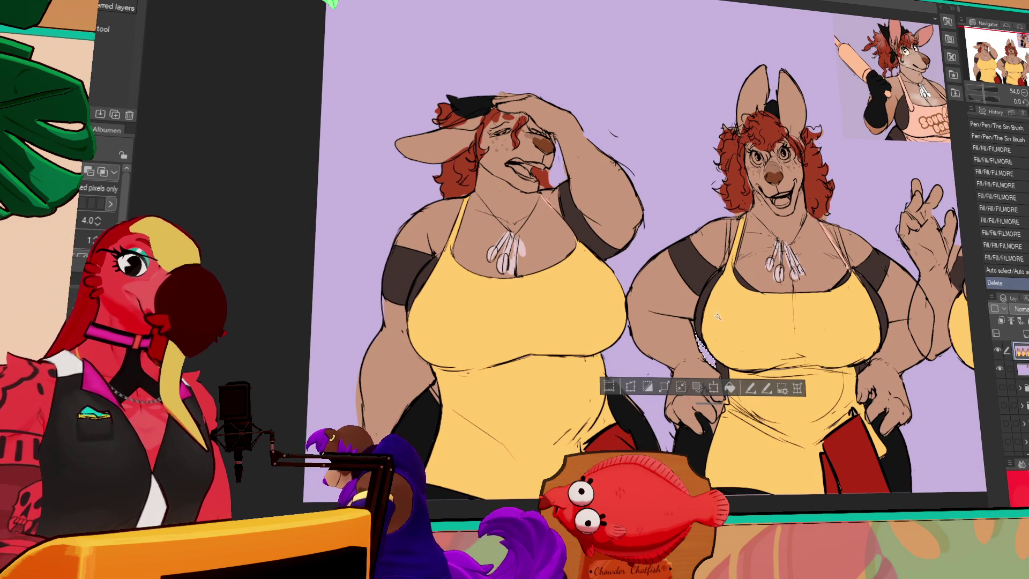
{"action": "key", "text": "Delete"}
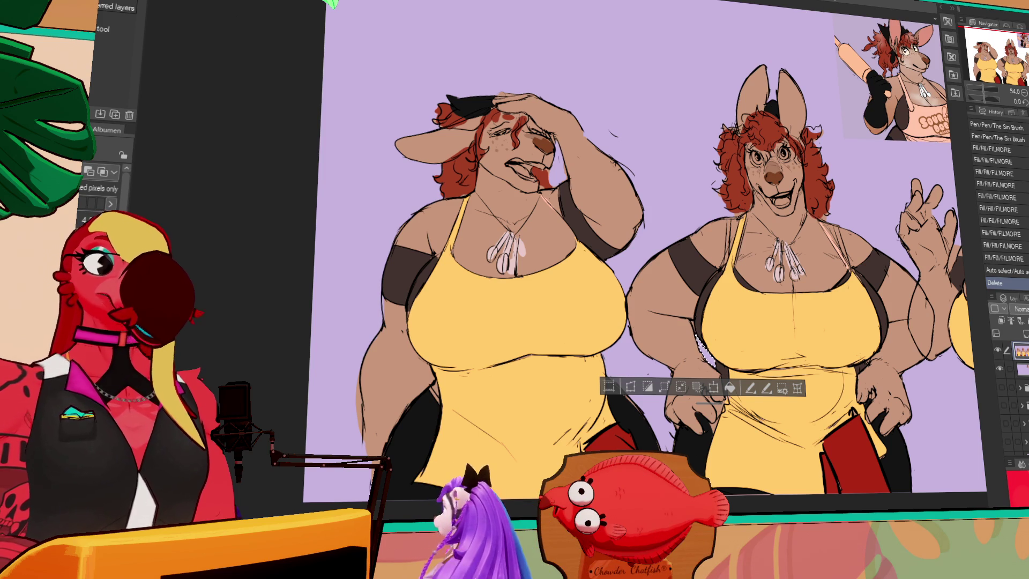
{"action": "key", "text": "p"}
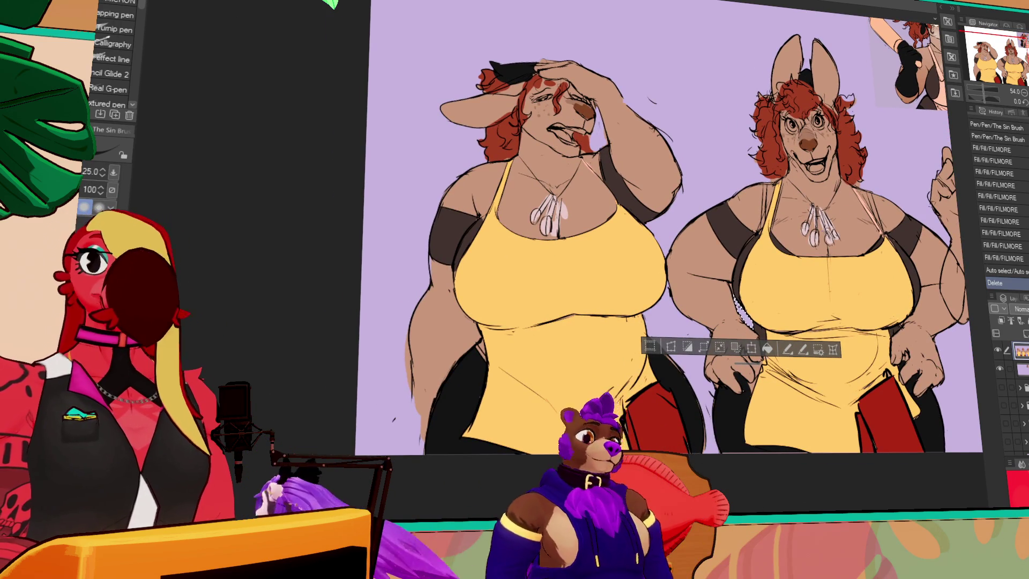
Step: Deselect and draw short touch-up strokes near the right figure's hand
{"action": "key", "text": "ctrl+d"}
{"action": "left_click_drag", "start_coordinate": [730, 358], "coordinate": [720, 332]}
{"action": "left_click_drag", "start_coordinate": [730, 338], "coordinate": [726, 317]}
{"action": "mouse_move", "coordinate": [736, 322]}
{"action": "left_mouse_down"}
{"action": "mouse_move", "coordinate": [732, 312]}
{"action": "mouse_move", "coordinate": [747, 332]}
{"action": "left_mouse_up"}
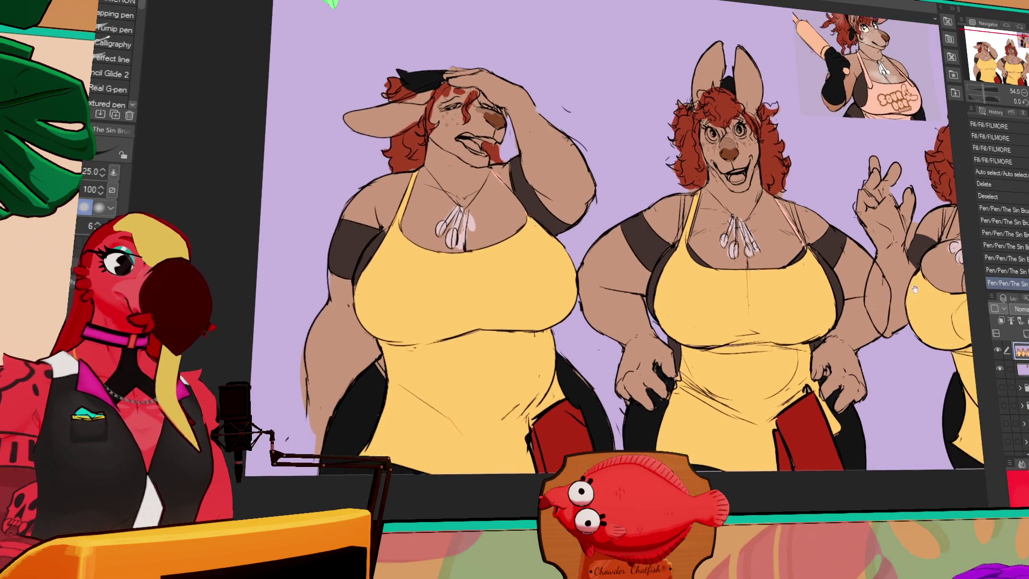
Step: Paint white into the kangaroo's eye and colour its mouth pink
{"action": "left_click_drag", "start_coordinate": [914, 290], "coordinate": [919, 258]}
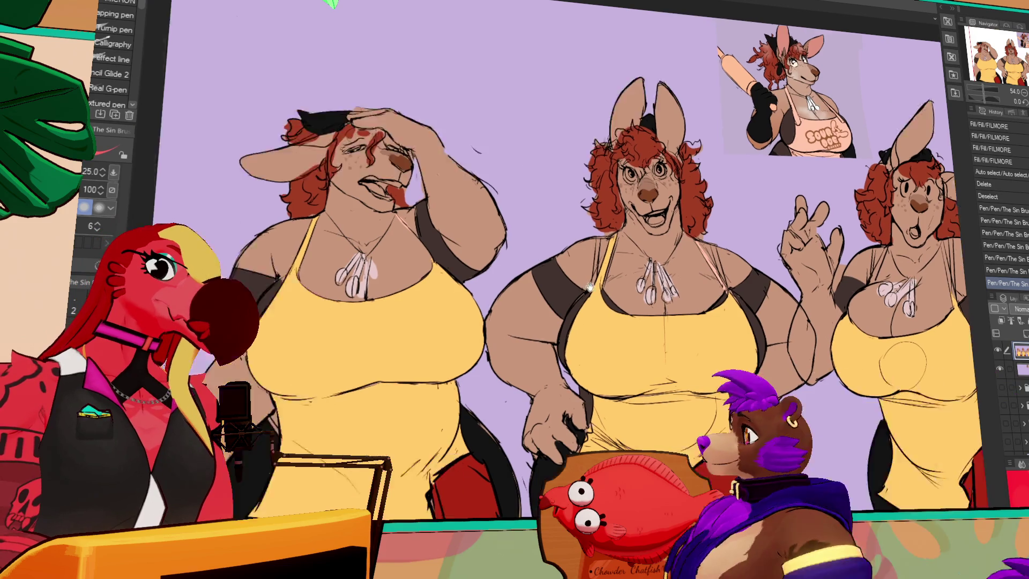
{"action": "left_click_drag", "start_coordinate": [590, 288], "coordinate": [681, 298]}
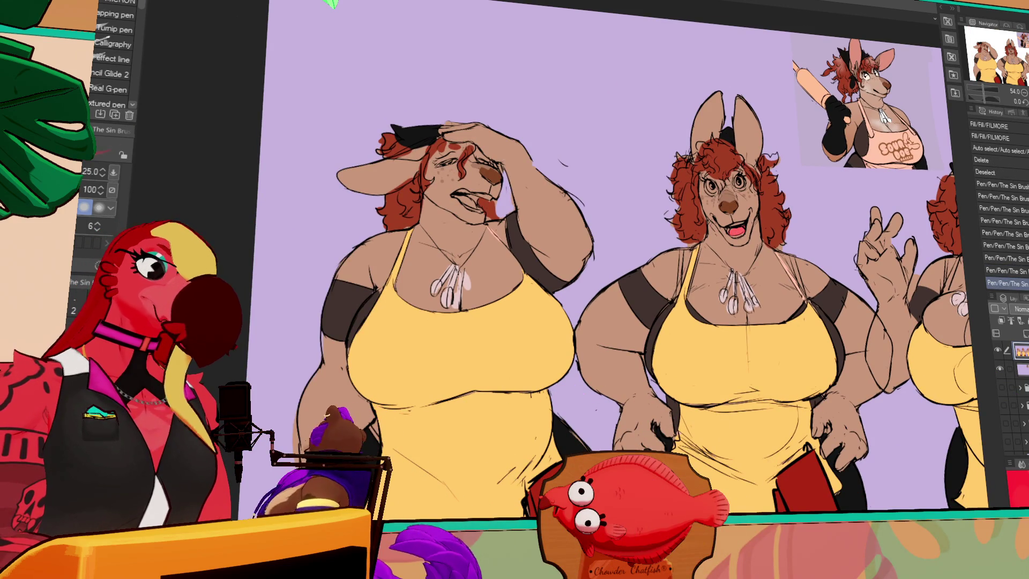
{"action": "left_click_drag", "start_coordinate": [795, 156], "coordinate": [810, 185]}
{"action": "left_click_drag", "start_coordinate": [722, 214], "coordinate": [758, 219]}
{"action": "key", "text": "g"}
{"action": "left_click", "coordinate": [757, 250]}
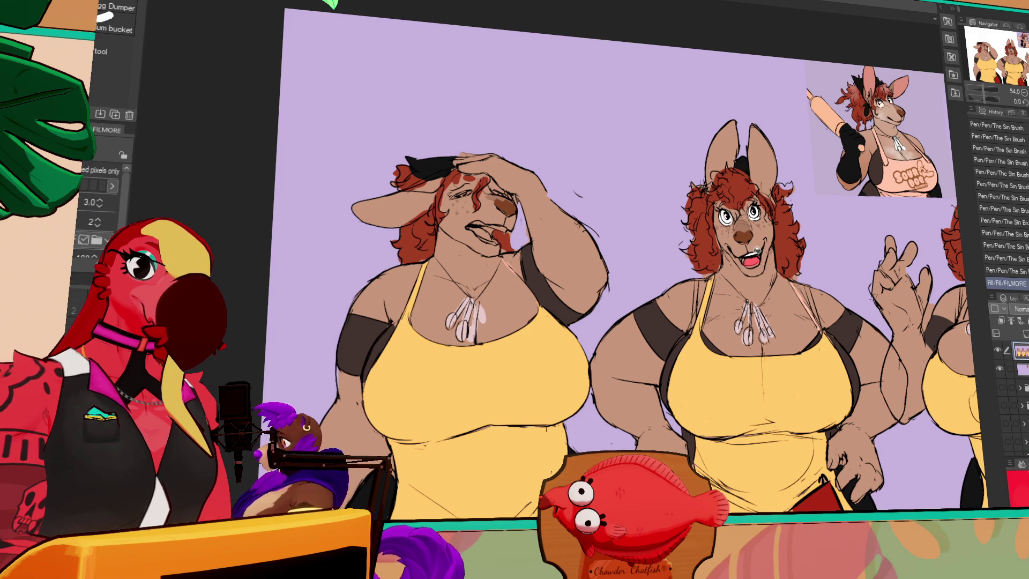
{"action": "key", "text": "p"}
{"action": "left_click_drag", "start_coordinate": [748, 262], "coordinate": [756, 266]}
{"action": "left_click_drag", "start_coordinate": [747, 262], "coordinate": [755, 267]}
{"action": "left_click_drag", "start_coordinate": [748, 263], "coordinate": [754, 266]}
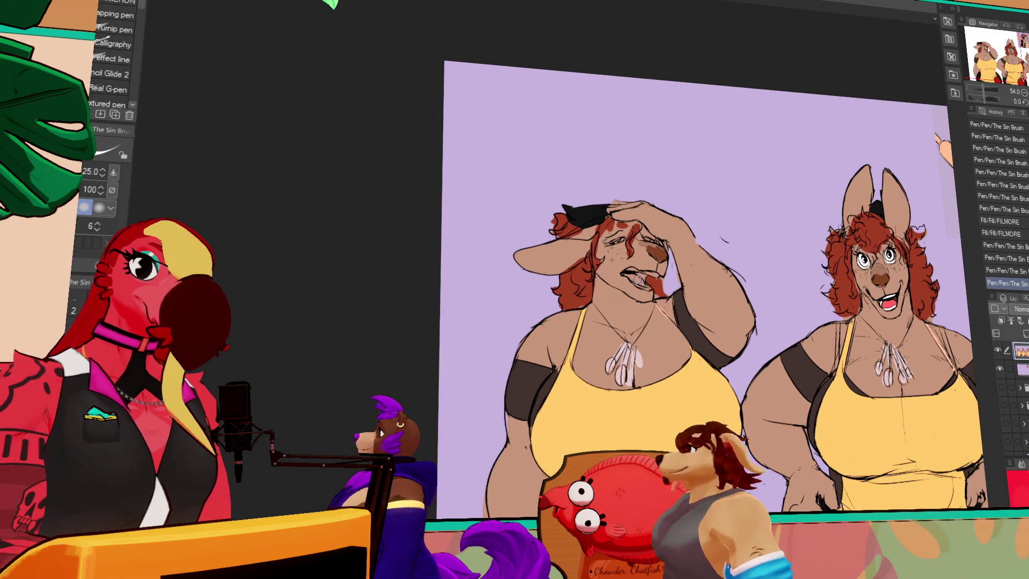
Step: Fill the left character's mouth, undoing an accidental tan fill, and touch it up
{"action": "key", "text": "g"}
{"action": "left_click", "coordinate": [648, 275]}
{"action": "key", "text": "ctrl+z"}
{"action": "key", "text": "g"}
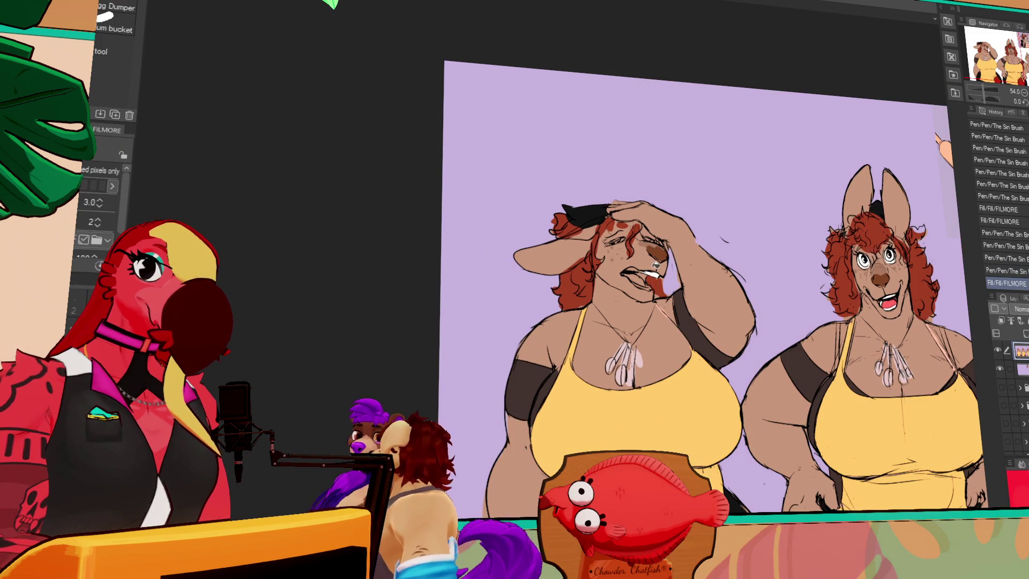
{"action": "left_click", "coordinate": [646, 276]}
{"action": "left_click", "coordinate": [649, 283]}
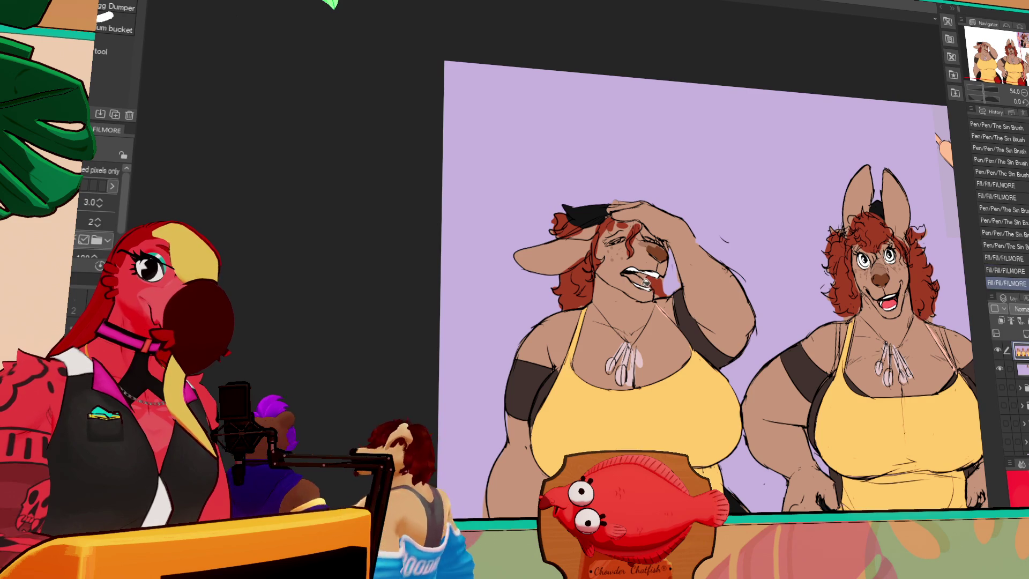
{"action": "key", "text": "p"}
{"action": "left_click_drag", "start_coordinate": [615, 240], "coordinate": [625, 240]}
Step: Add strokes to the right character's cheek and a small mark on its mouth
{"action": "mouse_move", "coordinate": [968, 262]}
{"action": "left_mouse_down"}
{"action": "mouse_move", "coordinate": [888, 220]}
{"action": "mouse_move", "coordinate": [869, 227]}
{"action": "left_mouse_up"}
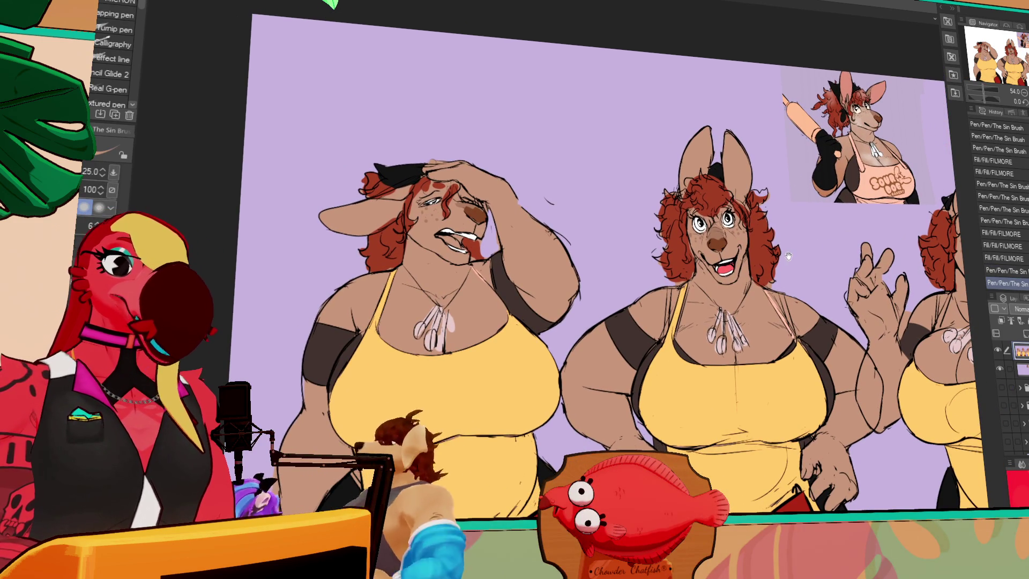
{"action": "left_click_drag", "start_coordinate": [869, 226], "coordinate": [861, 229]}
{"action": "left_click_drag", "start_coordinate": [921, 217], "coordinate": [808, 218]}
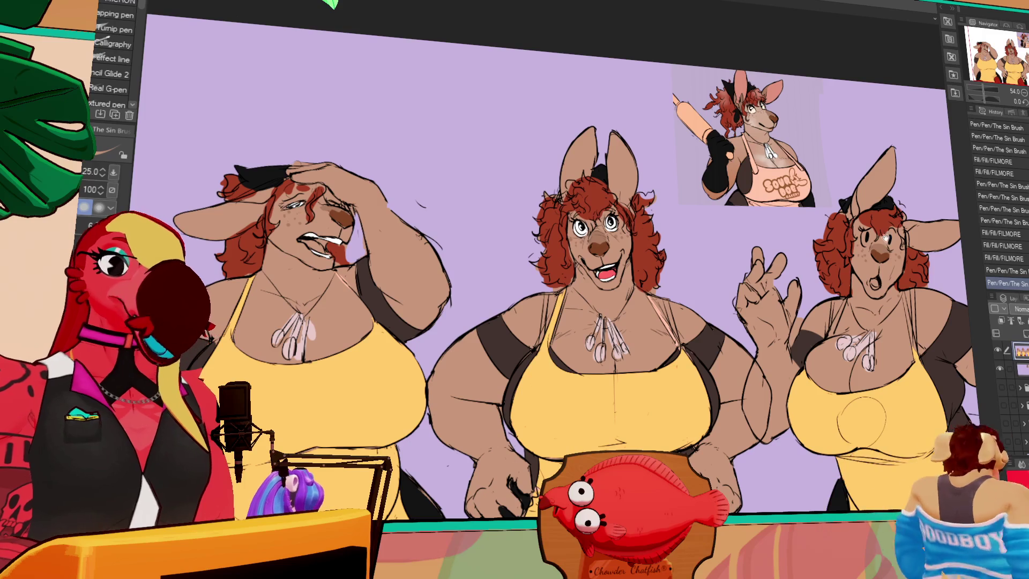
{"action": "left_click_drag", "start_coordinate": [852, 284], "coordinate": [895, 254]}
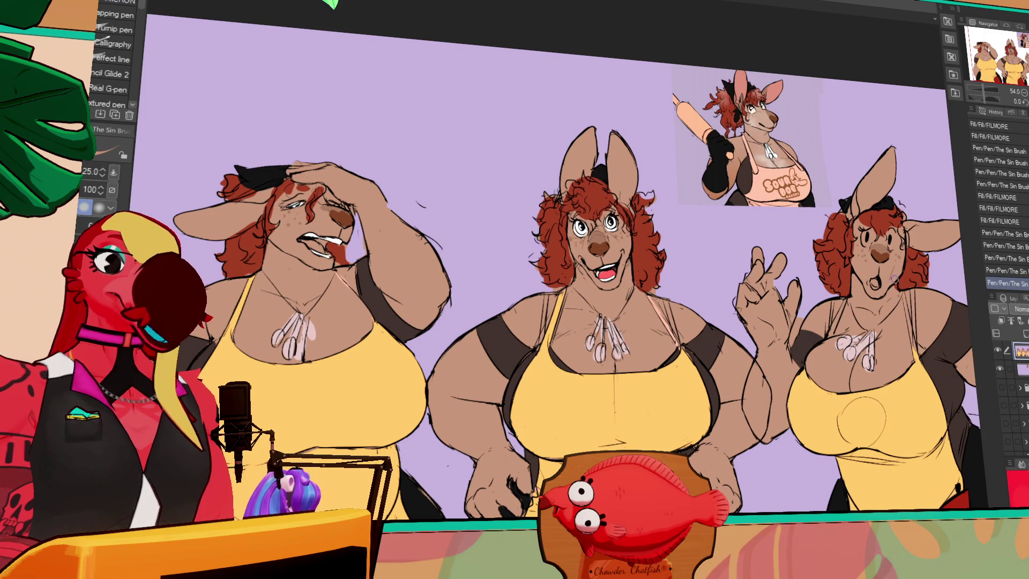
{"action": "left_click_drag", "start_coordinate": [894, 293], "coordinate": [895, 293]}
{"action": "left_click_drag", "start_coordinate": [895, 294], "coordinate": [896, 294]}
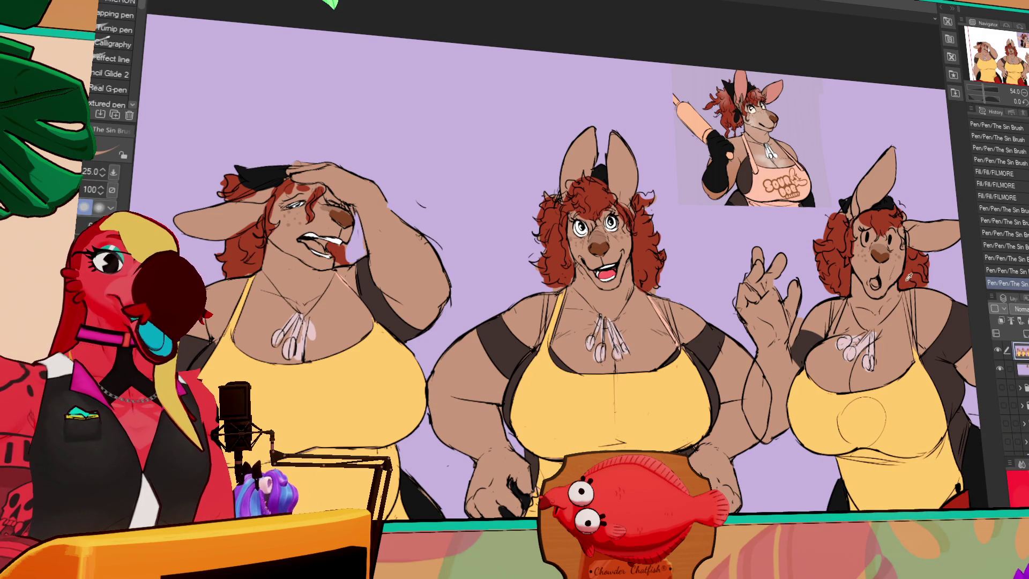
{"action": "left_click_drag", "start_coordinate": [903, 279], "coordinate": [732, 191]}
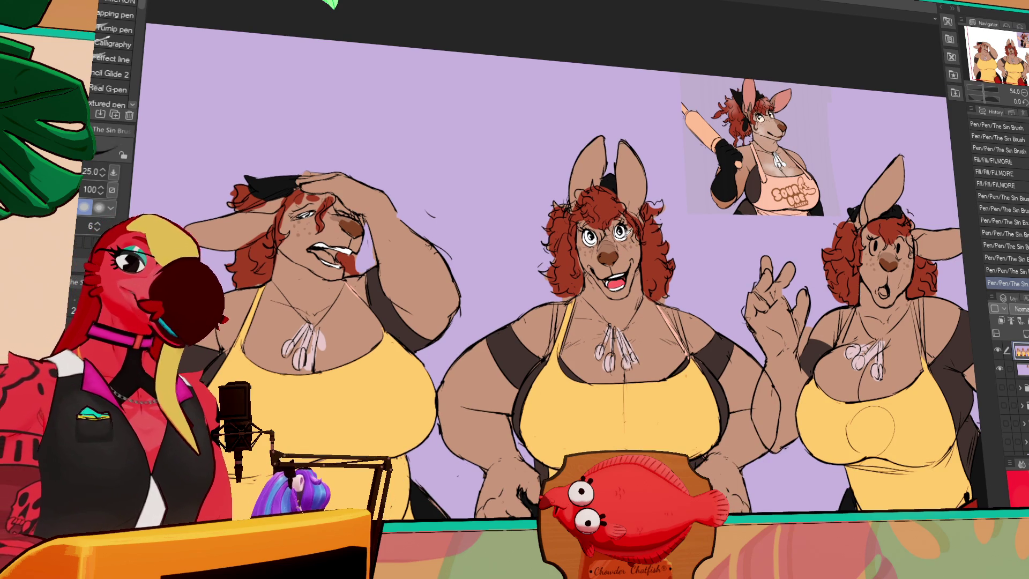
{"action": "mouse_move", "coordinate": [882, 290]}
{"action": "left_mouse_down"}
{"action": "mouse_move", "coordinate": [868, 299]}
{"action": "mouse_move", "coordinate": [900, 284]}
{"action": "mouse_move", "coordinate": [772, 291]}
{"action": "left_mouse_up"}
Step: Auto Select the stray area, delete it, and deselect
{"action": "key", "text": "w"}
{"action": "left_click", "coordinate": [768, 317]}
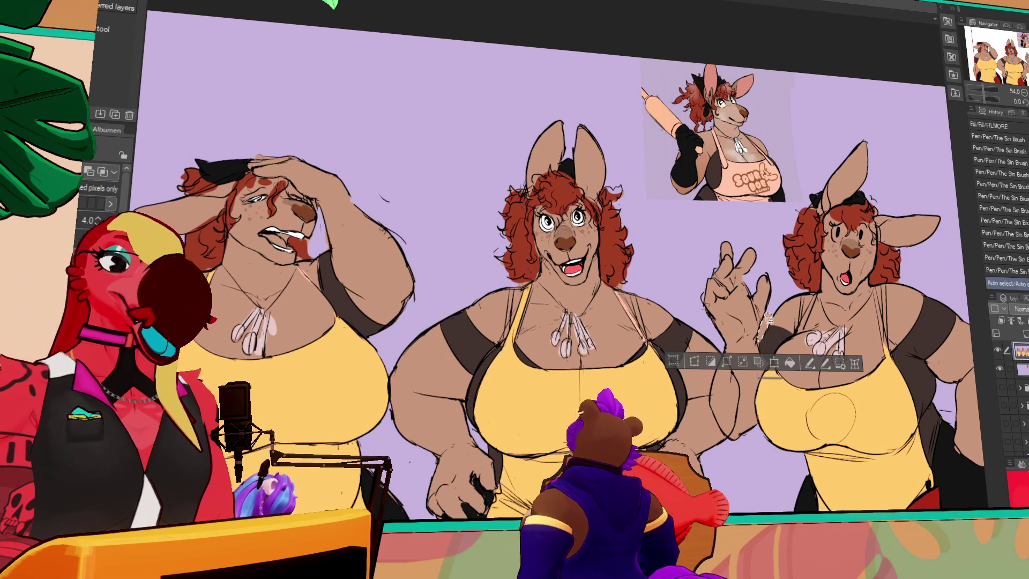
{"action": "key", "text": "Delete"}
{"action": "key", "text": "ctrl+d"}
{"action": "left_click_drag", "start_coordinate": [852, 295], "coordinate": [842, 313]}
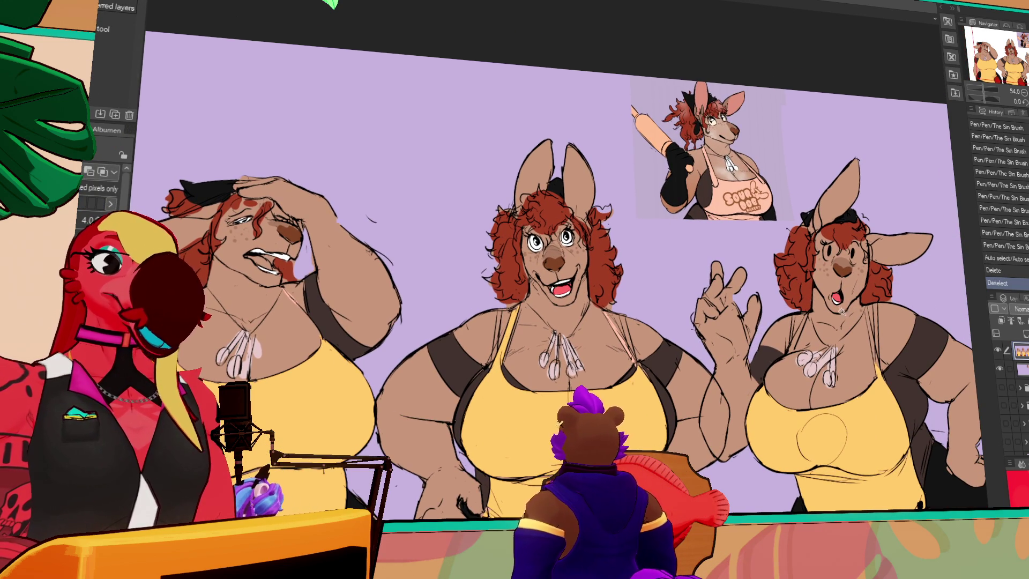
Step: Fill the left figure's mouth pink and add small touch-up strokes and fills
{"action": "key", "text": "p"}
{"action": "scroll", "coordinate": [810, 295], "scroll_direction": "up", "scroll_amount": 1}
{"action": "left_click_drag", "start_coordinate": [502, 298], "coordinate": [750, 298]}
{"action": "key", "text": "g"}
{"action": "left_click", "coordinate": [530, 263]}
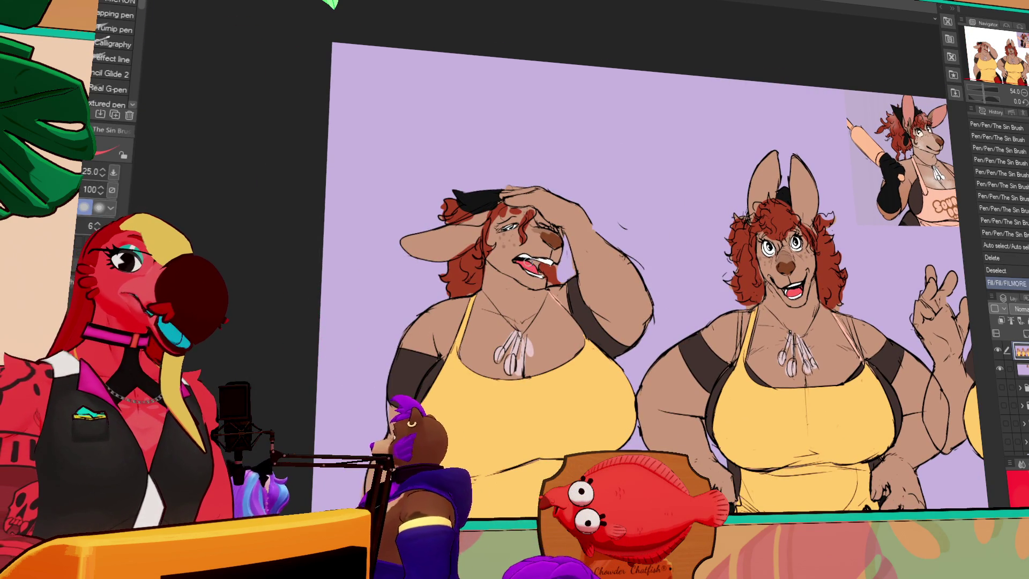
{"action": "left_click", "coordinate": [527, 263]}
{"action": "left_click", "coordinate": [527, 262]}
{"action": "scroll", "coordinate": [528, 262], "scroll_direction": "up", "scroll_amount": 1}
{"action": "mouse_move", "coordinate": [963, 221]}
{"action": "left_mouse_down"}
{"action": "mouse_move", "coordinate": [831, 244]}
{"action": "mouse_move", "coordinate": [884, 234]}
{"action": "mouse_move", "coordinate": [859, 253]}
{"action": "mouse_move", "coordinate": [832, 238]}
{"action": "left_mouse_up"}
{"action": "key", "text": "g"}
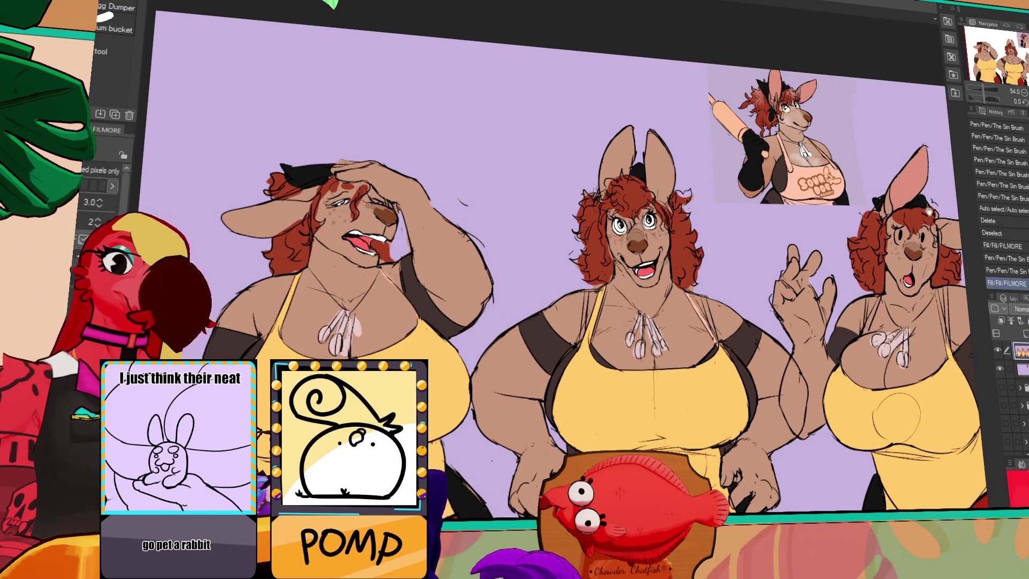
{"action": "left_click_drag", "start_coordinate": [914, 130], "coordinate": [891, 122]}
{"action": "mouse_move", "coordinate": [630, 195]}
{"action": "left_mouse_down"}
{"action": "mouse_move", "coordinate": [654, 244]}
{"action": "mouse_move", "coordinate": [778, 240]}
{"action": "left_mouse_up"}
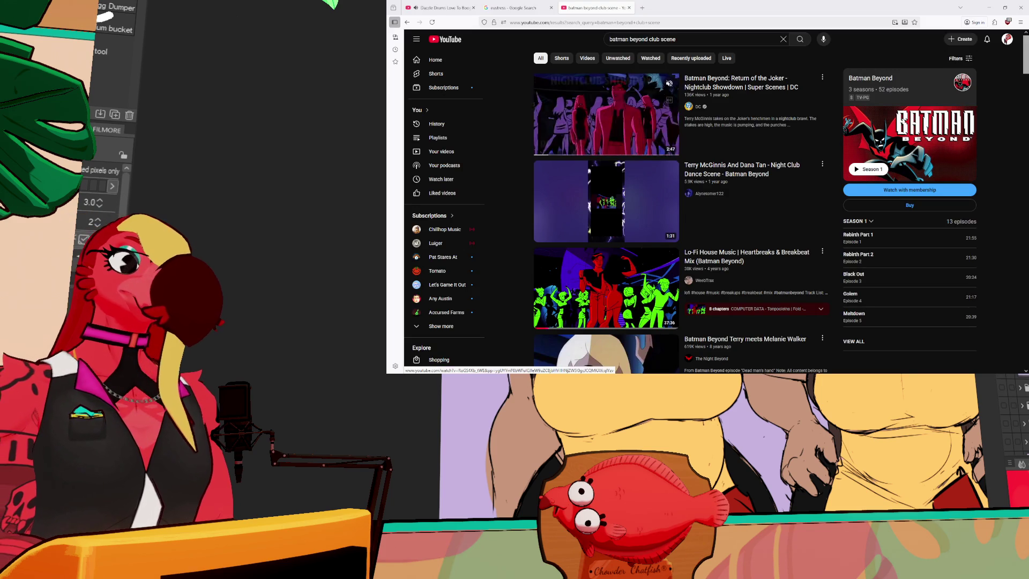
Step: Play the 'Nightclub Showdown' Batman Beyond clip from the search results
{"action": "left_click", "coordinate": [627, 136]}
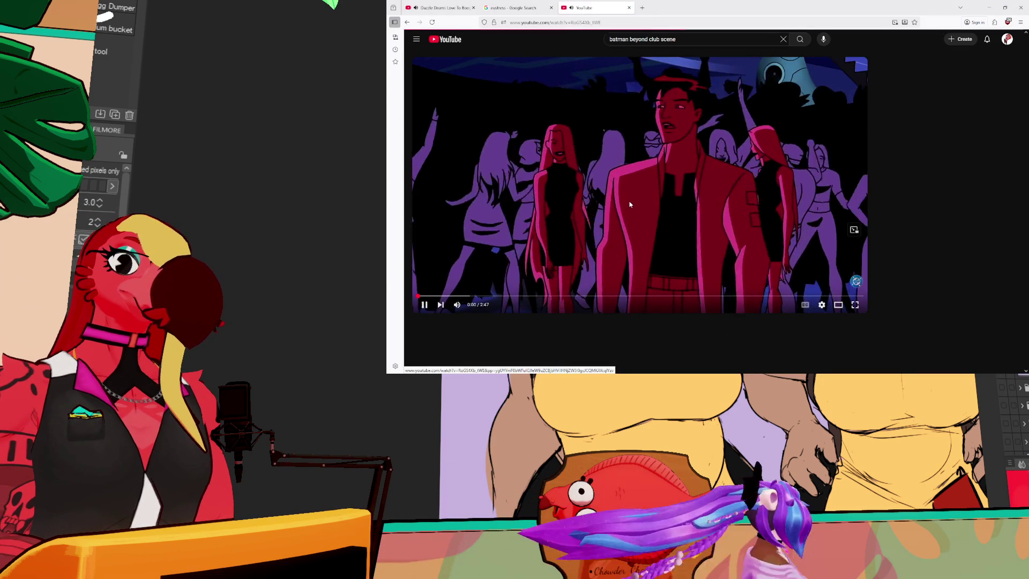
Step: Check the DJ mix tab, return to the clip, and skip ahead to about 1:15
{"action": "key", "text": "ctrl+Tab"}
{"action": "key", "text": "ctrl+shift+Tab"}
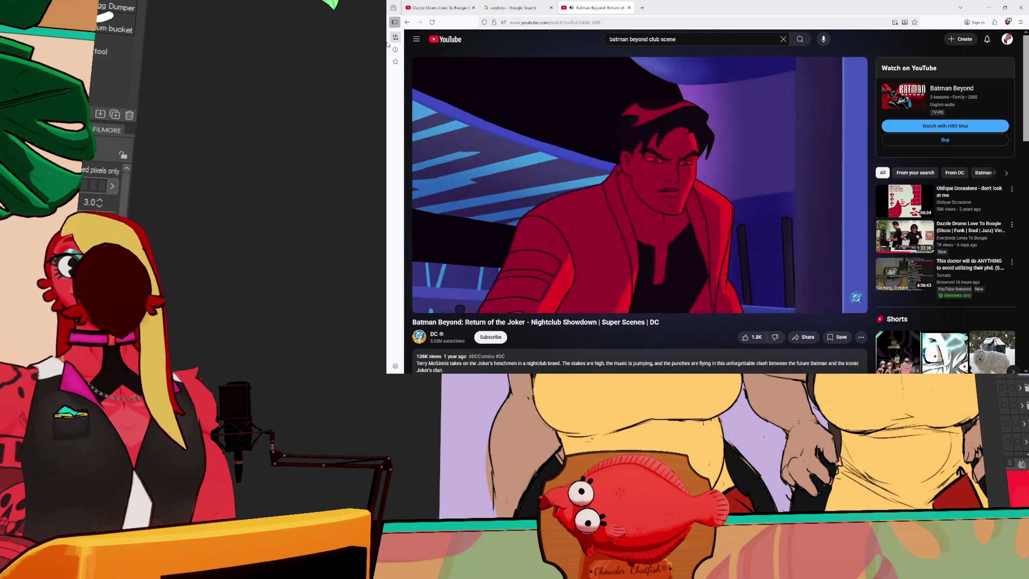
{"action": "left_click", "coordinate": [619, 296]}
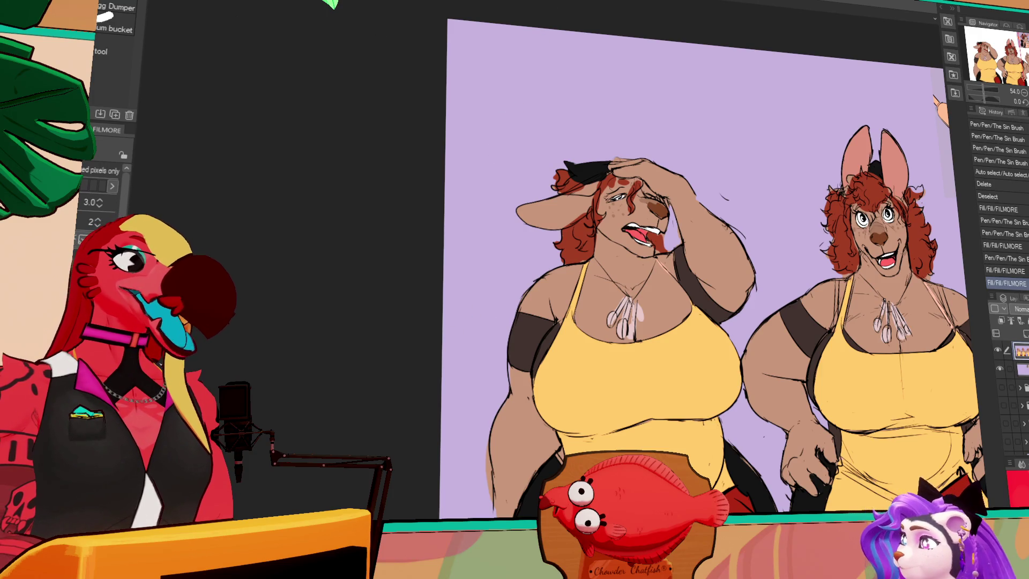
Step: Extend the subway illustration's canvas rightward, adding blank white space beside the picture
{"action": "key", "text": "ctrl+Tab"}
{"action": "key", "text": "o"}
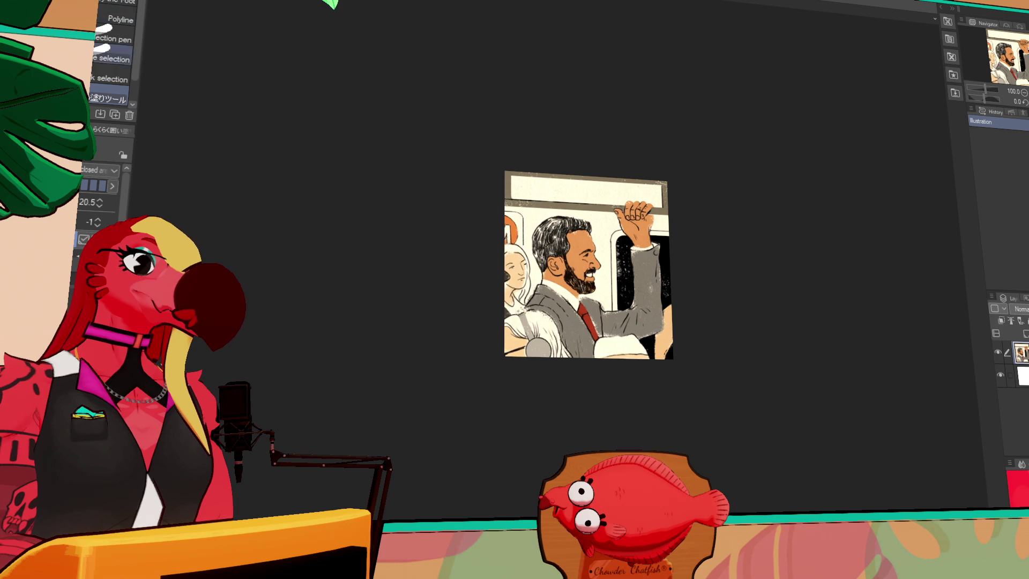
{"action": "key", "text": "r"}
{"action": "key", "text": "m"}
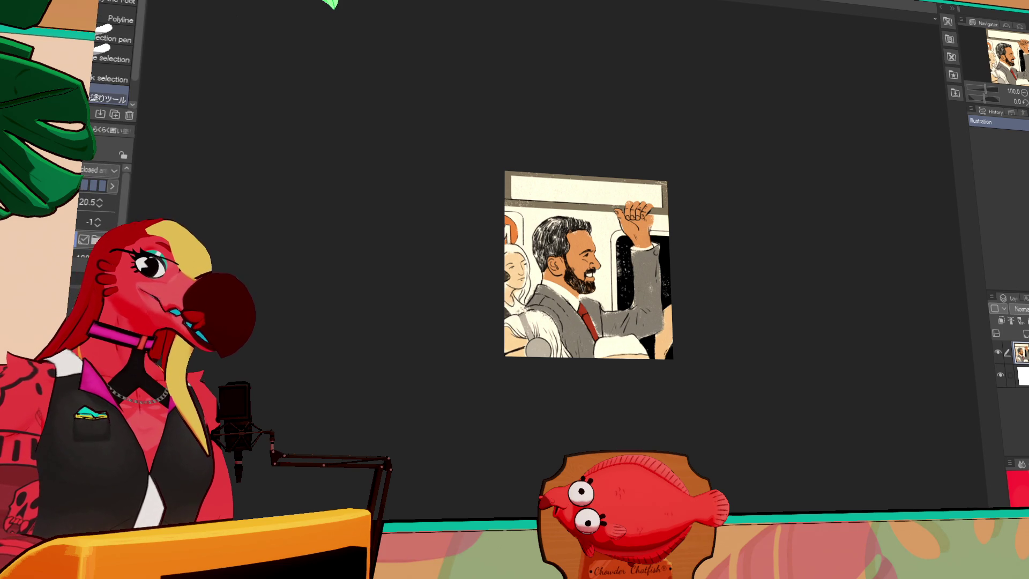
{"action": "key", "text": "ctrl+t"}
{"action": "left_click_drag", "start_coordinate": [670, 269], "coordinate": [825, 275]}
{"action": "key", "text": "Return"}
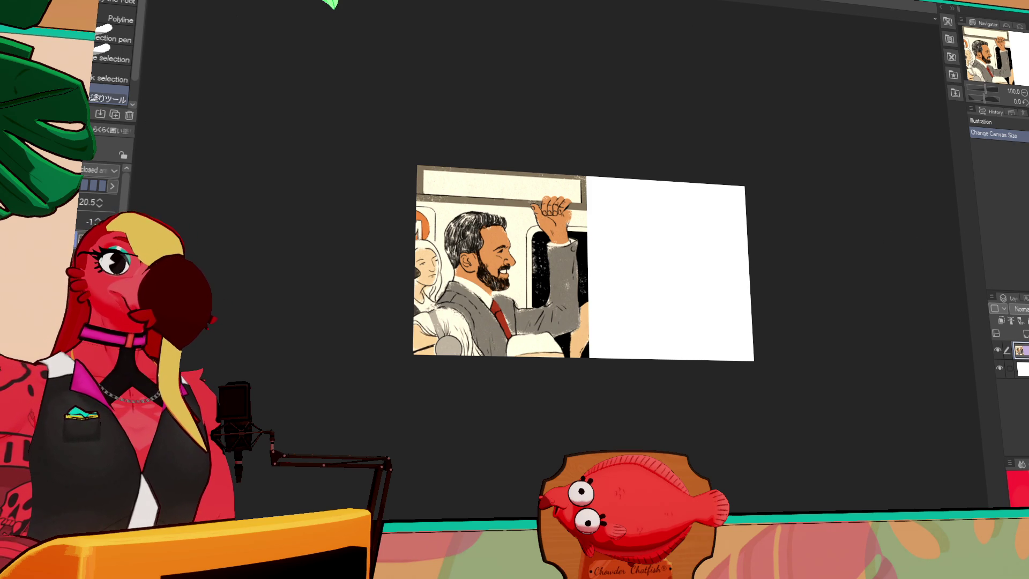
Step: Paste the green-skull screenshot as a new layer, shift it right, and flip it
{"action": "key", "text": "ctrl+v"}
{"action": "key", "text": "k"}
{"action": "left_click_drag", "start_coordinate": [502, 284], "coordinate": [562, 285]}
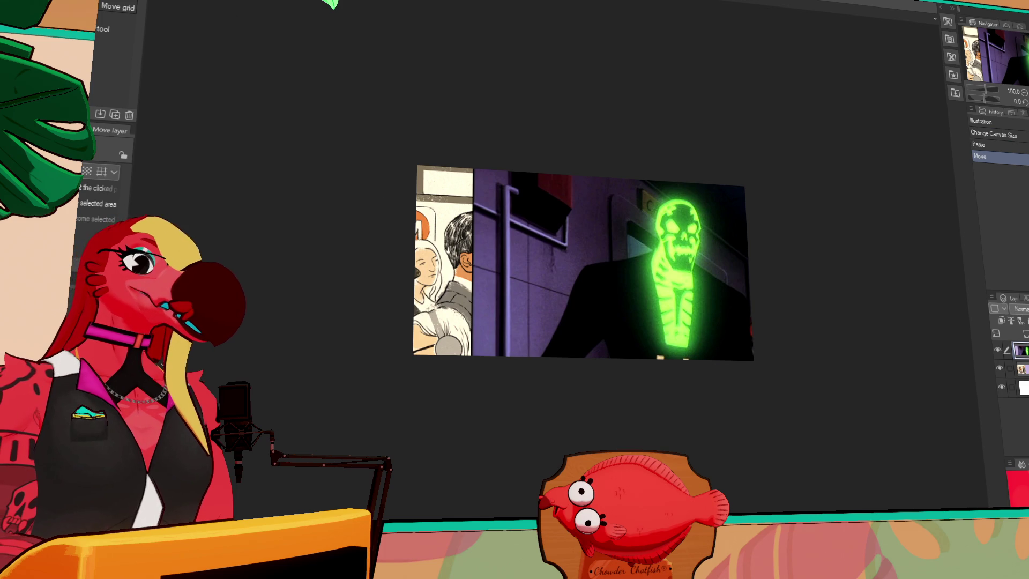
{"action": "key", "text": "o"}
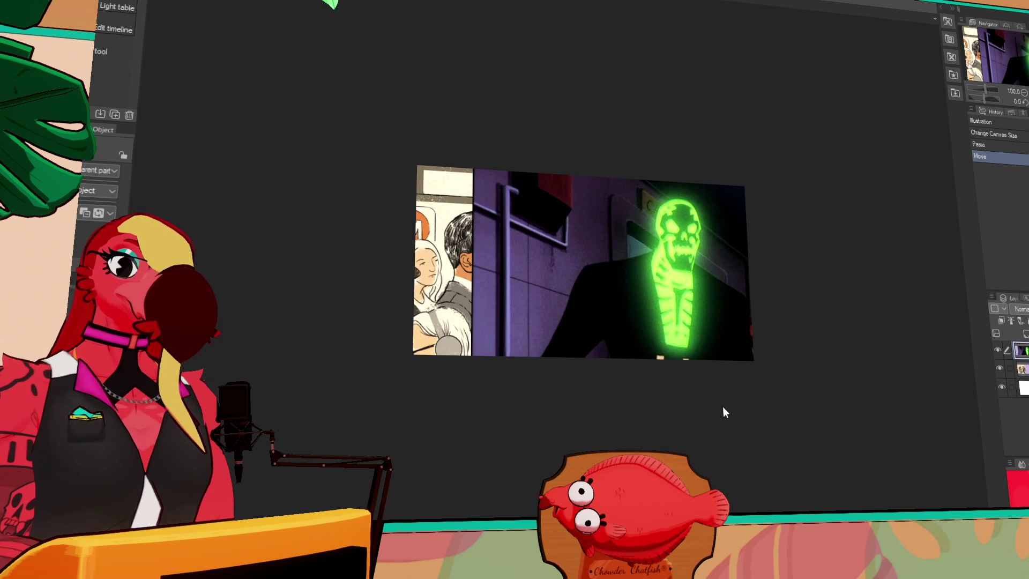
{"action": "key", "text": "ctrl+t"}
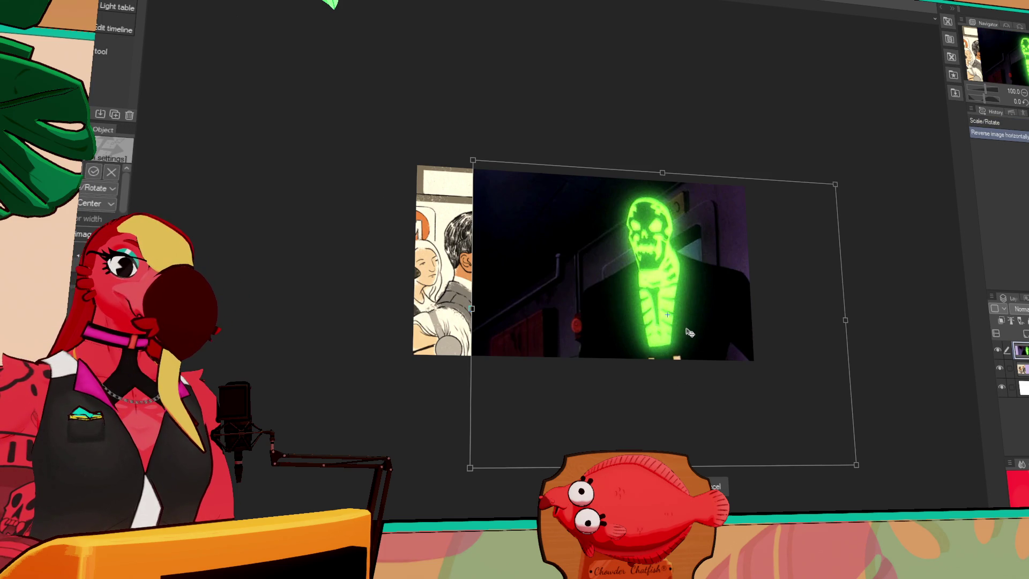
{"action": "key", "text": "Return"}
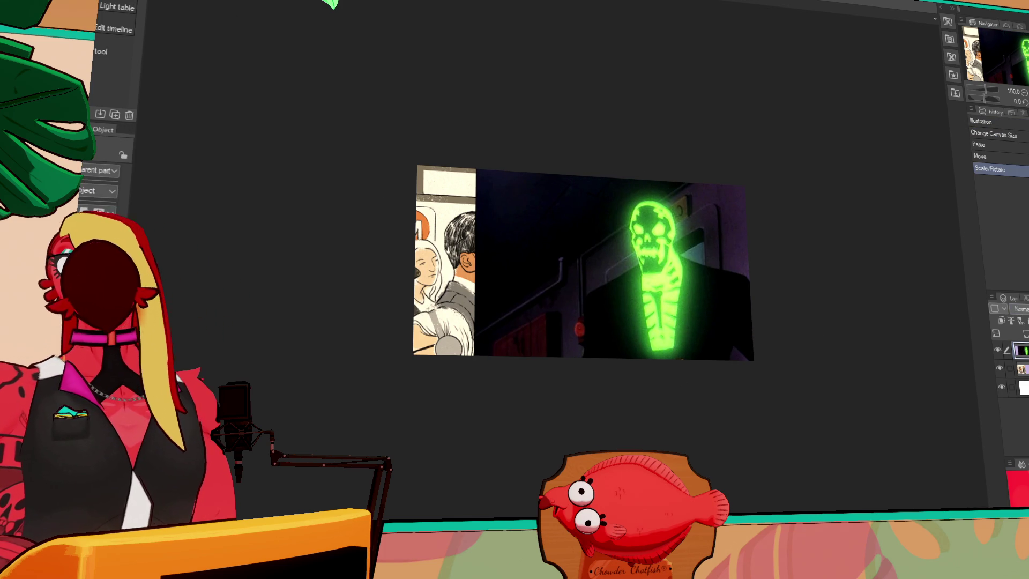
Step: Place the skull image beside the subway photo and merge it into the layer below
{"action": "key", "text": "ctrl+["}
{"action": "left_click_drag", "start_coordinate": [732, 290], "coordinate": [743, 303]}
{"action": "key", "text": "ctrl+e"}
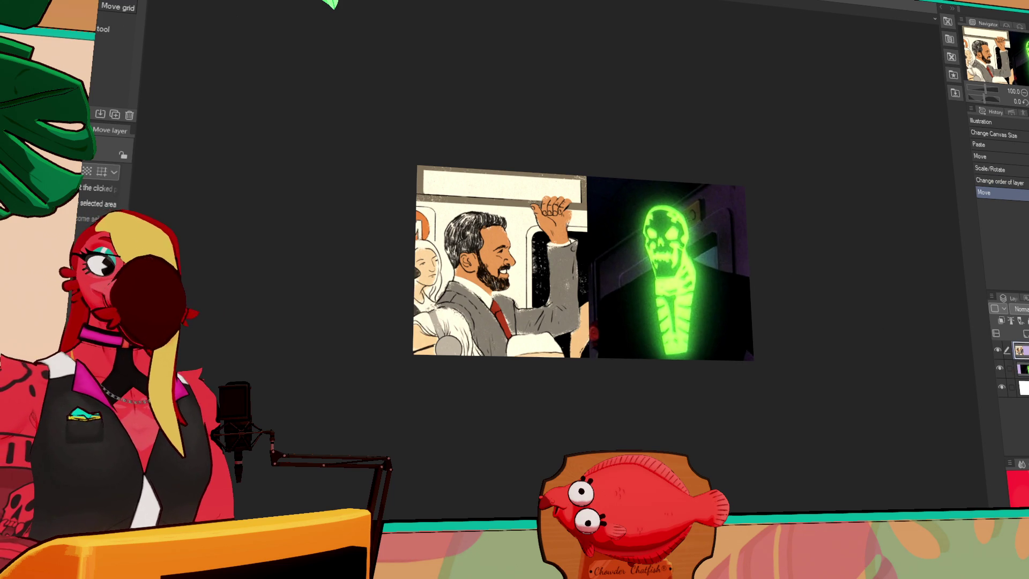
{"action": "key", "text": "ctrl+a"}
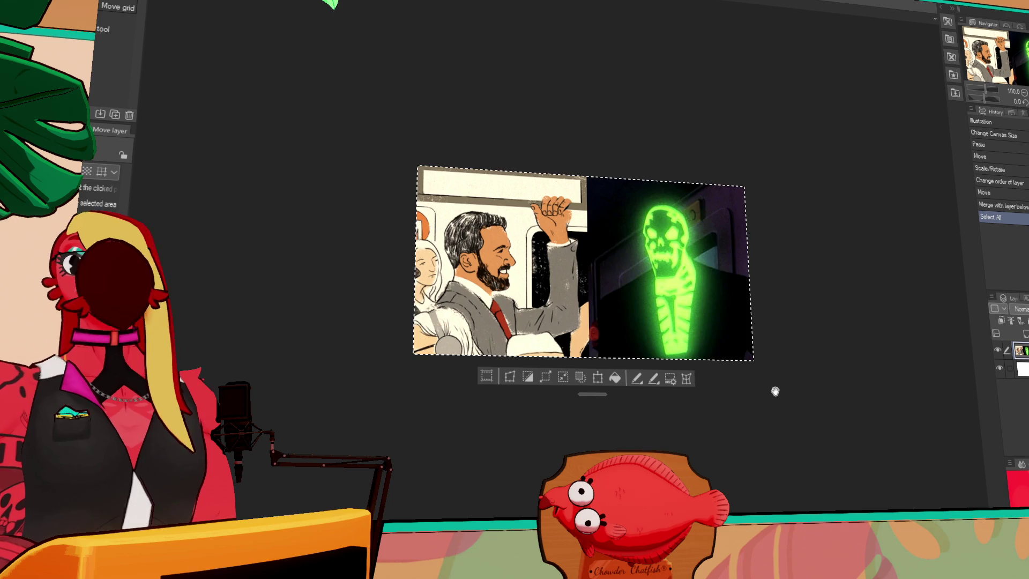
{"action": "scroll", "coordinate": [768, 389], "scroll_direction": "up", "scroll_amount": 2}
{"action": "key", "text": "ctrl+d"}
{"action": "left_click_drag", "start_coordinate": [689, 351], "coordinate": [687, 370]}
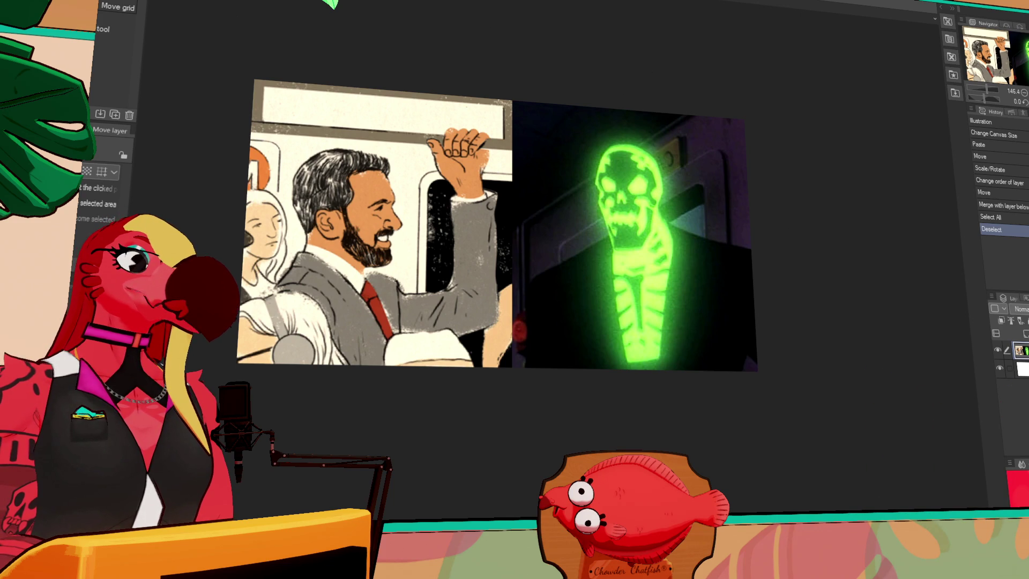
{"action": "key", "text": "ctrl+n"}
{"action": "scroll", "coordinate": [455, 123], "scroll_direction": "up", "scroll_amount": 3}
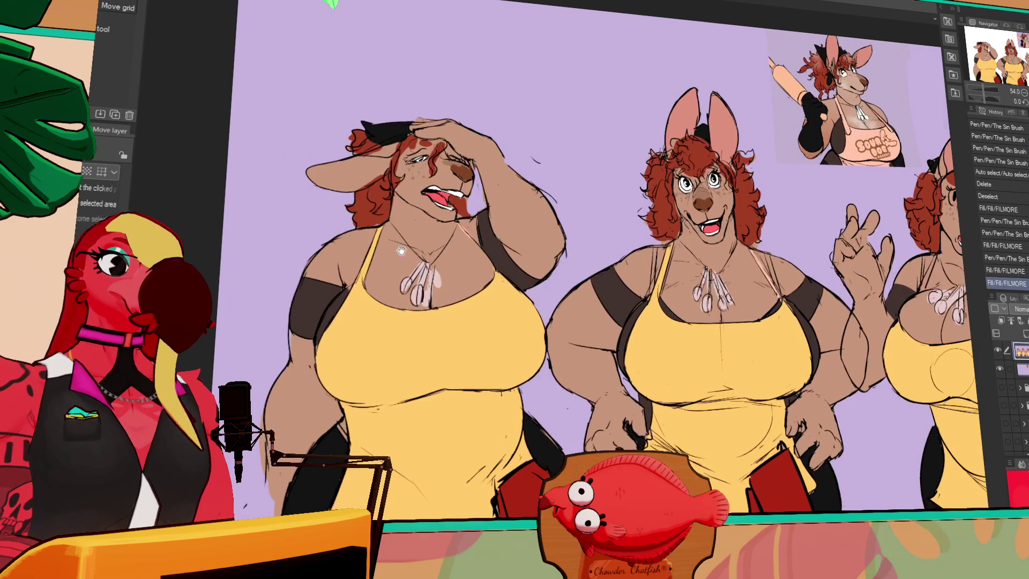
Step: Add a short pen stroke near the right kangaroo's necklace and redo an undone stroke
{"action": "key", "text": "p"}
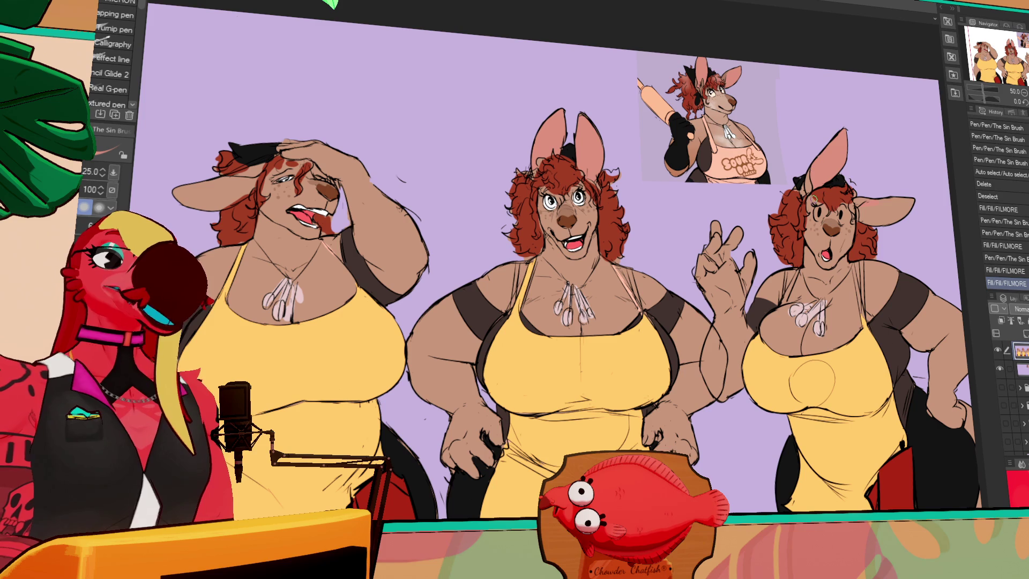
{"action": "left_click_drag", "start_coordinate": [832, 294], "coordinate": [825, 296]}
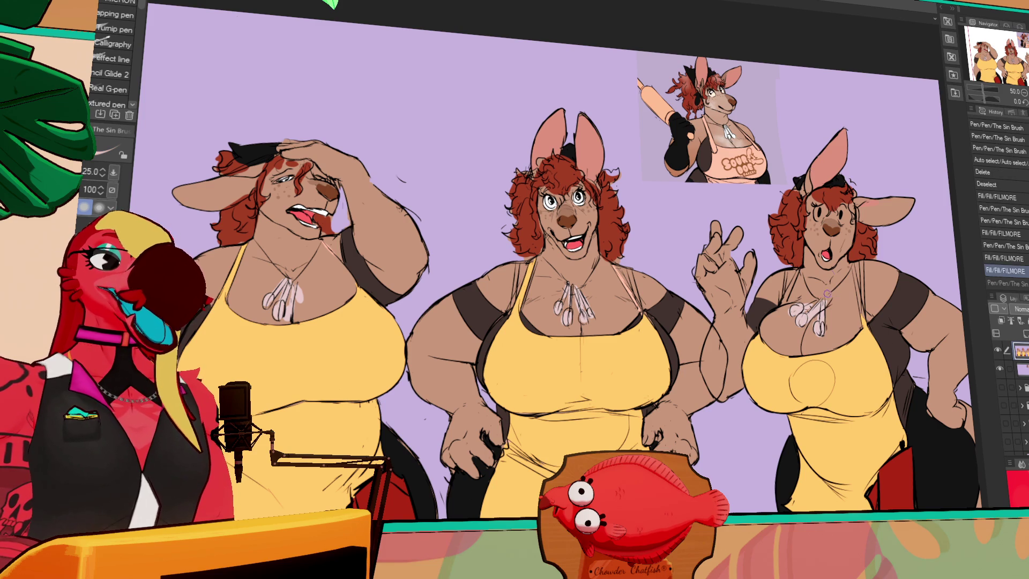
{"action": "scroll", "coordinate": [621, 231], "scroll_direction": "up", "scroll_amount": 1}
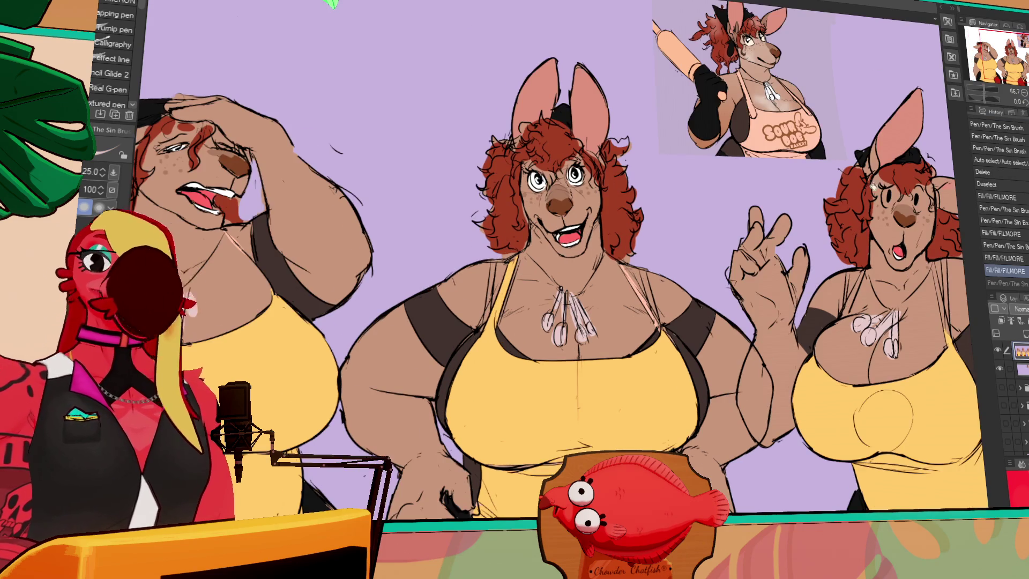
{"action": "left_click_drag", "start_coordinate": [883, 181], "coordinate": [784, 203]}
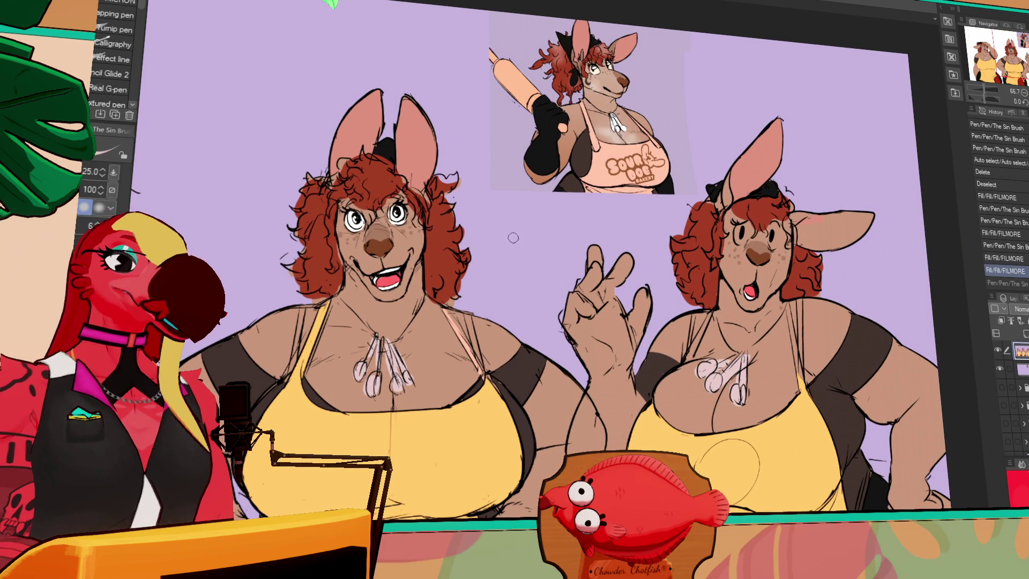
{"action": "mouse_move", "coordinate": [499, 245]}
{"action": "left_mouse_down"}
{"action": "mouse_move", "coordinate": [530, 229]}
{"action": "mouse_move", "coordinate": [639, 267]}
{"action": "left_mouse_up"}
{"action": "scroll", "coordinate": [1003, 392], "scroll_direction": "up", "scroll_amount": 2}
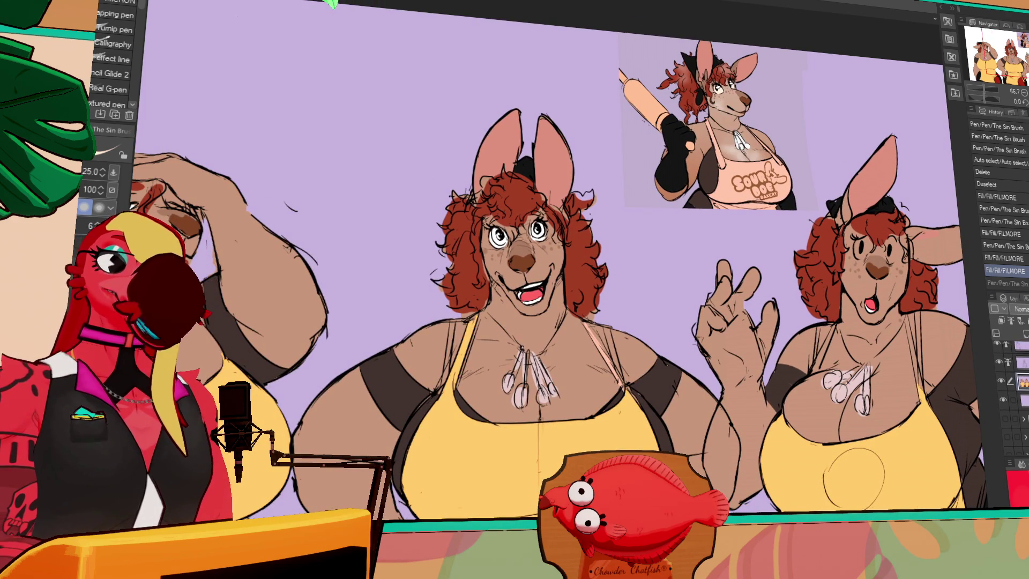
{"action": "key", "text": "ctrl+y"}
Step: Add a pink blush mark on the right kangaroo's cheek
{"action": "left_click_drag", "start_coordinate": [256, 250], "coordinate": [666, 234]}
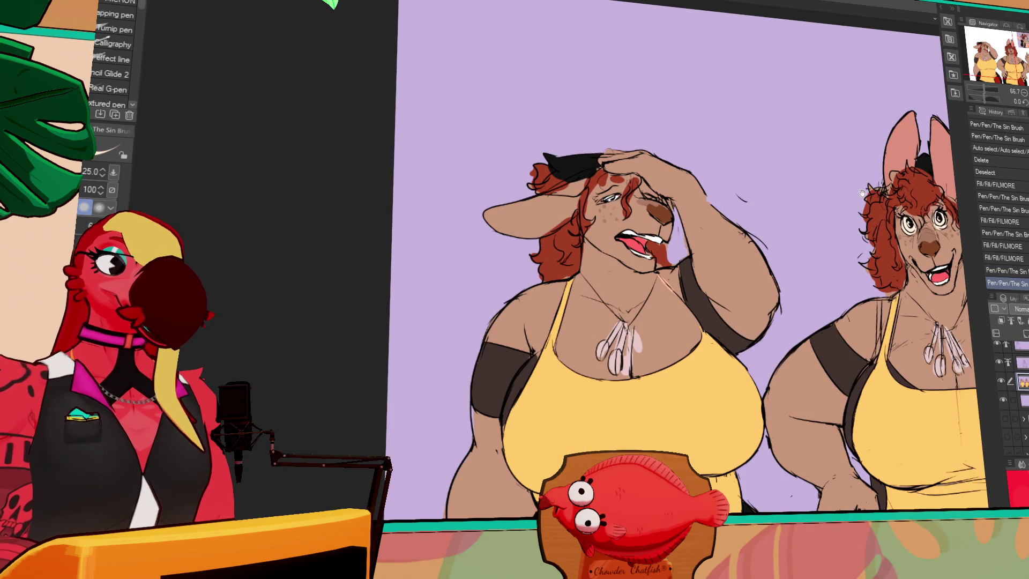
{"action": "left_click_drag", "start_coordinate": [924, 180], "coordinate": [565, 243]}
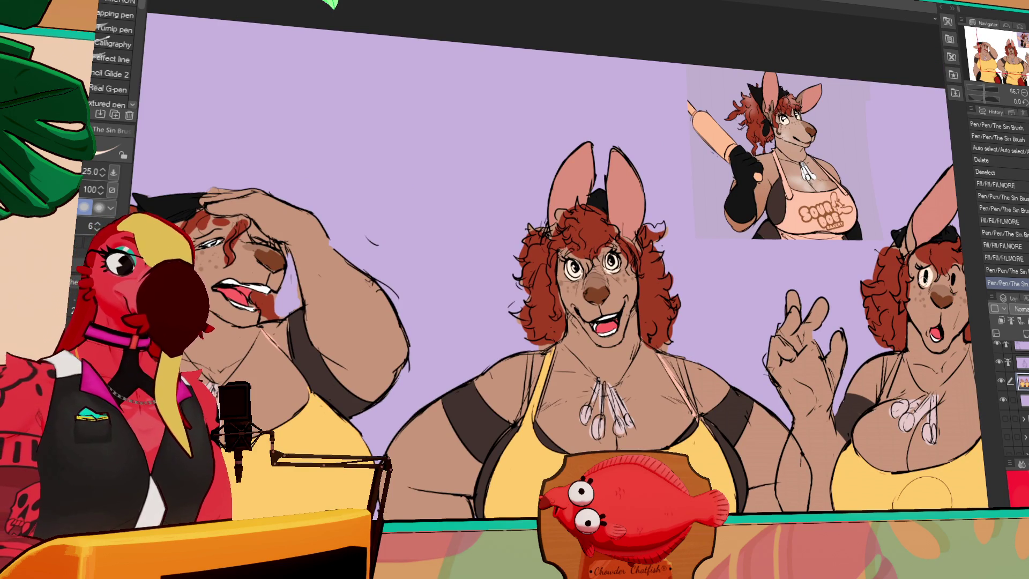
{"action": "key", "text": "ctrl+y"}
{"action": "left_click_drag", "start_coordinate": [924, 276], "coordinate": [866, 270]}
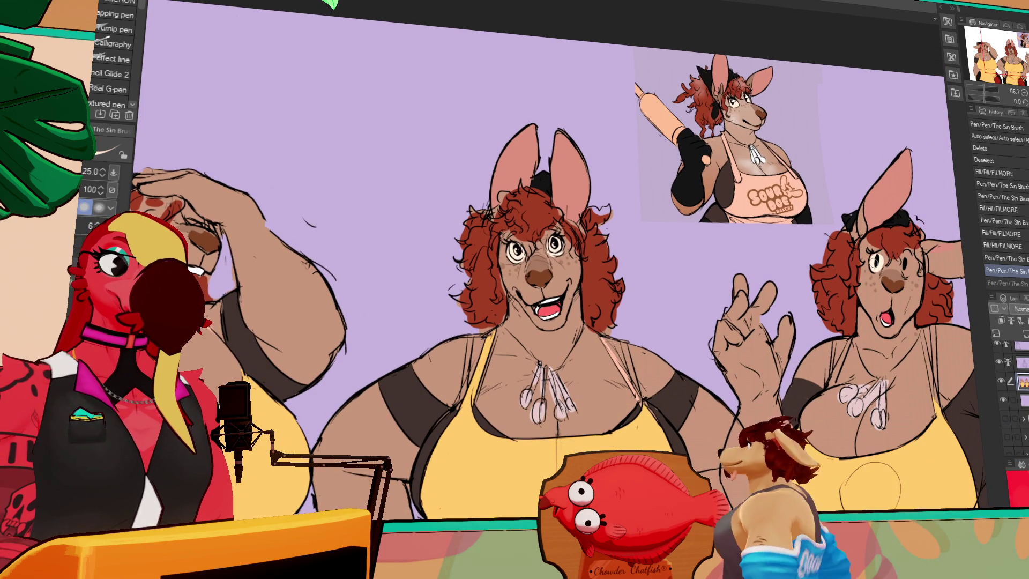
{"action": "key", "text": "ctrl+y"}
{"action": "left_click_drag", "start_coordinate": [893, 304], "coordinate": [829, 269]}
{"action": "key", "text": "ctrl+y"}
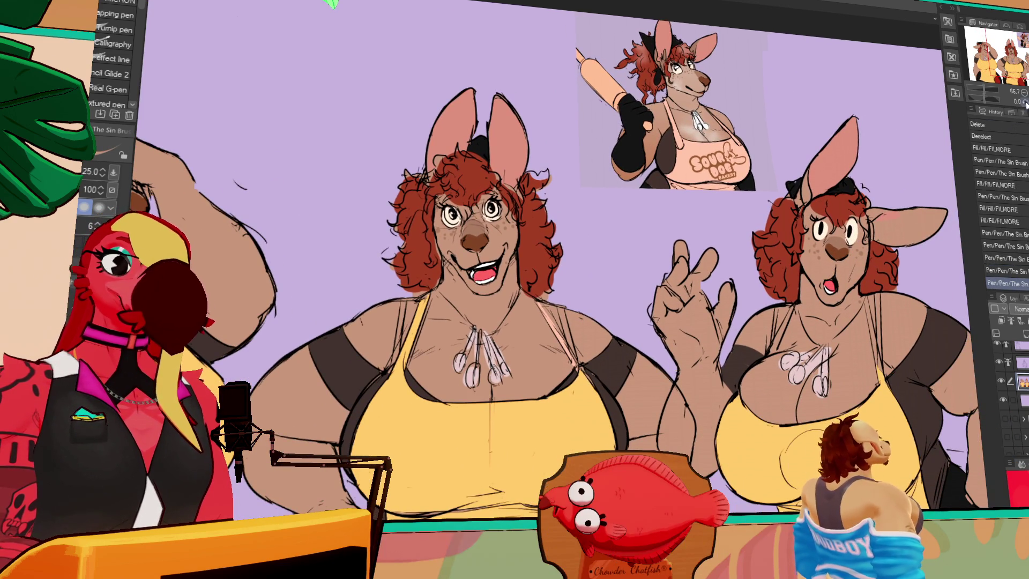
{"action": "left_click", "coordinate": [1024, 92]}
{"action": "scroll", "coordinate": [854, 215], "scroll_direction": "down", "scroll_amount": 3}
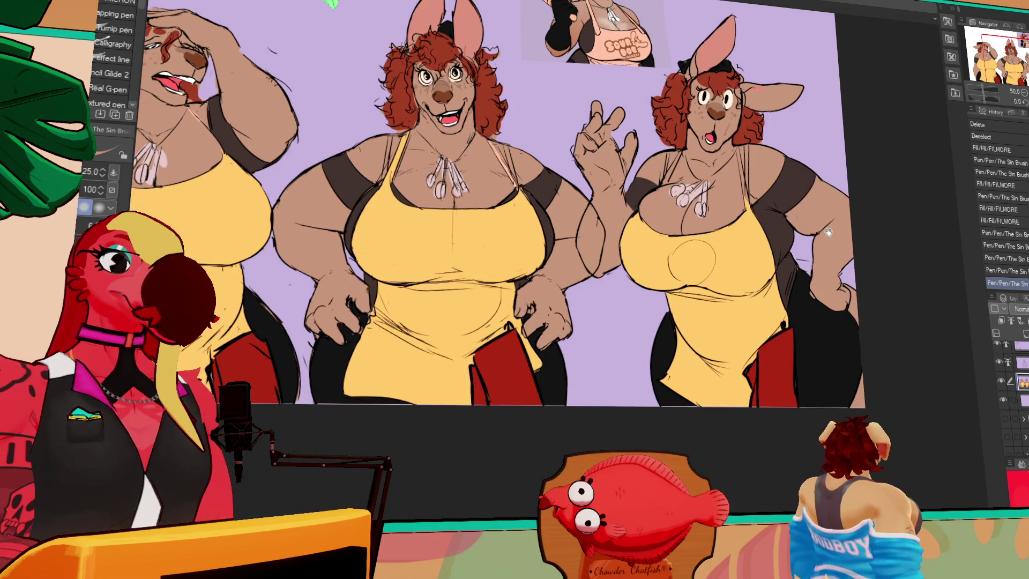
{"action": "scroll", "coordinate": [828, 239], "scroll_direction": "up", "scroll_amount": 3}
{"action": "left_click_drag", "start_coordinate": [746, 195], "coordinate": [749, 200]}
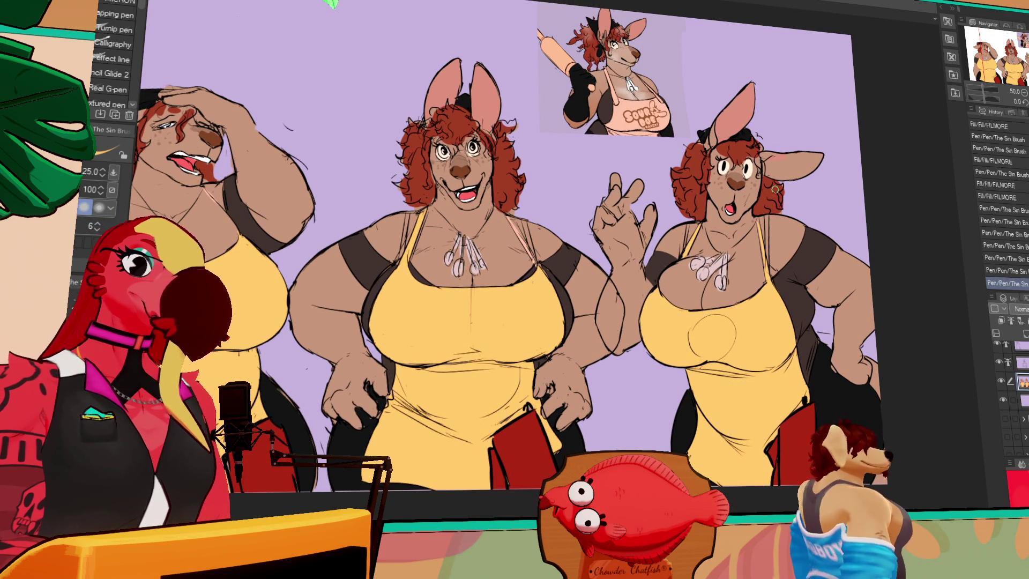
Step: Bucket-fill the right kangaroo's apron strap
{"action": "left_click_drag", "start_coordinate": [665, 243], "coordinate": [721, 252]}
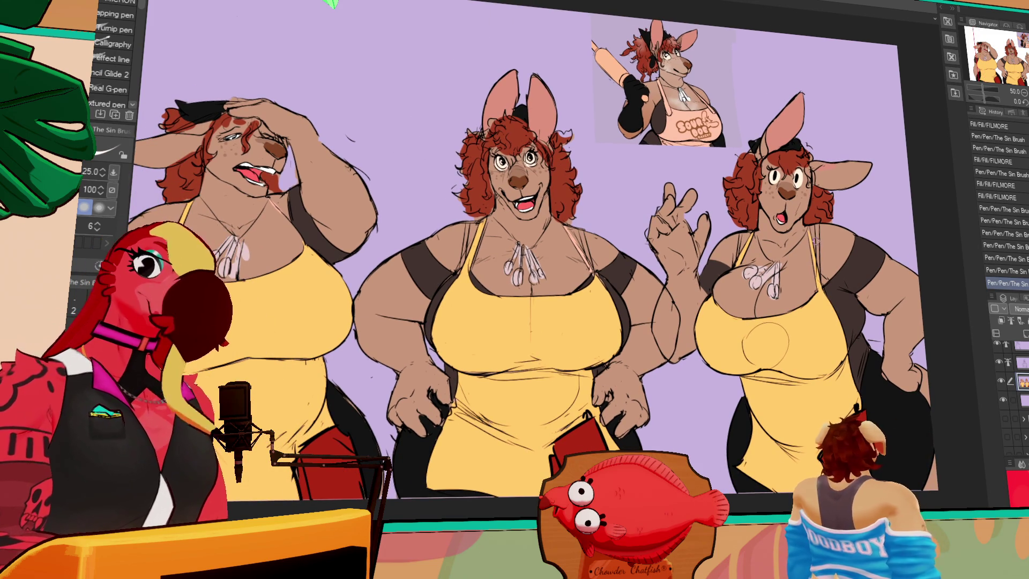
{"action": "key", "text": "g"}
{"action": "left_click", "coordinate": [824, 217]}
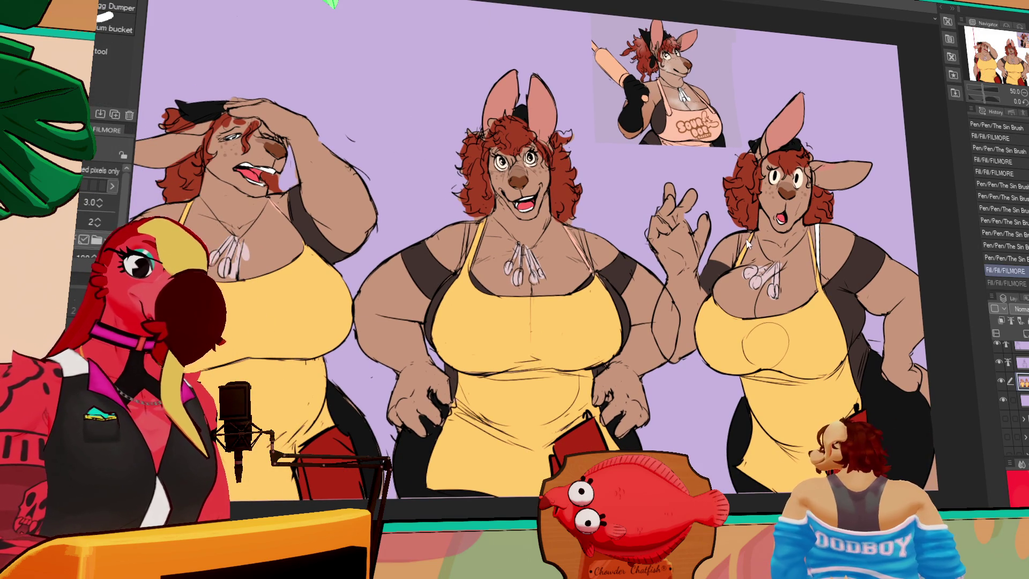
Step: Draw a line on the right kangaroo's strap and fill the middle kangaroo's straps white
{"action": "key", "text": "p"}
{"action": "left_click_drag", "start_coordinate": [743, 232], "coordinate": [738, 250]}
{"action": "key", "text": "g"}
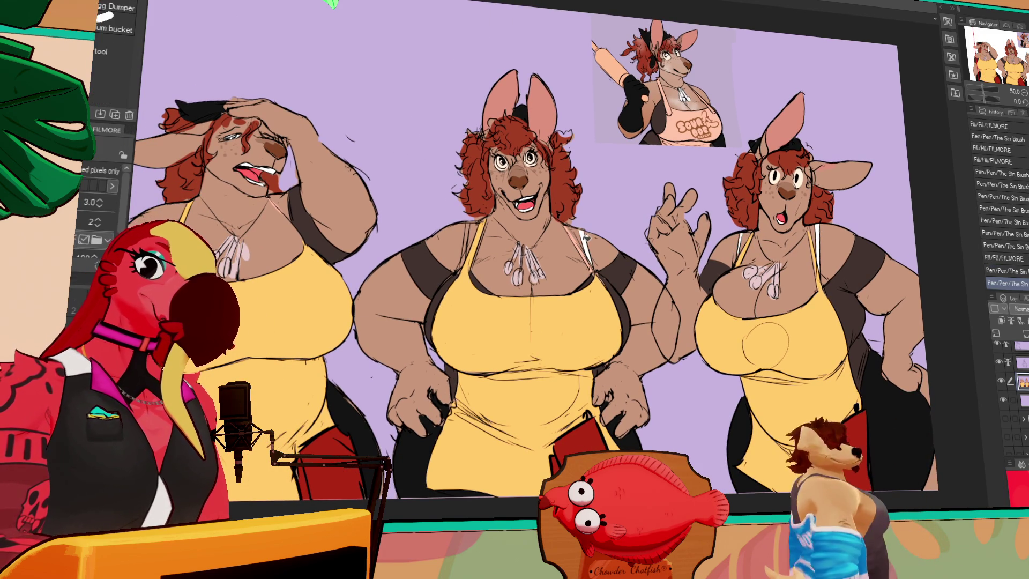
{"action": "left_click", "coordinate": [584, 236]}
{"action": "left_click", "coordinate": [467, 242]}
{"action": "mouse_move", "coordinate": [465, 257]}
{"action": "left_mouse_down"}
{"action": "mouse_move", "coordinate": [583, 251]}
{"action": "mouse_move", "coordinate": [715, 300]}
{"action": "left_mouse_up"}
Step: Auto-select the left kangaroo's strap, paint it white, touch it up, and deselect
{"action": "key", "text": "p"}
{"action": "key", "text": "w"}
{"action": "left_click", "coordinate": [466, 292]}
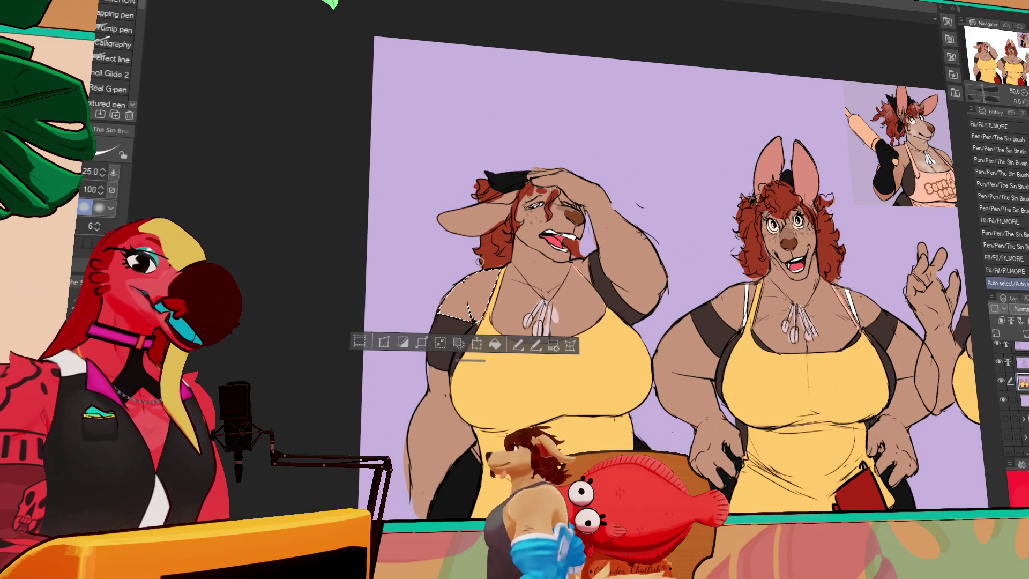
{"action": "left_click_drag", "start_coordinate": [485, 271], "coordinate": [479, 307]}
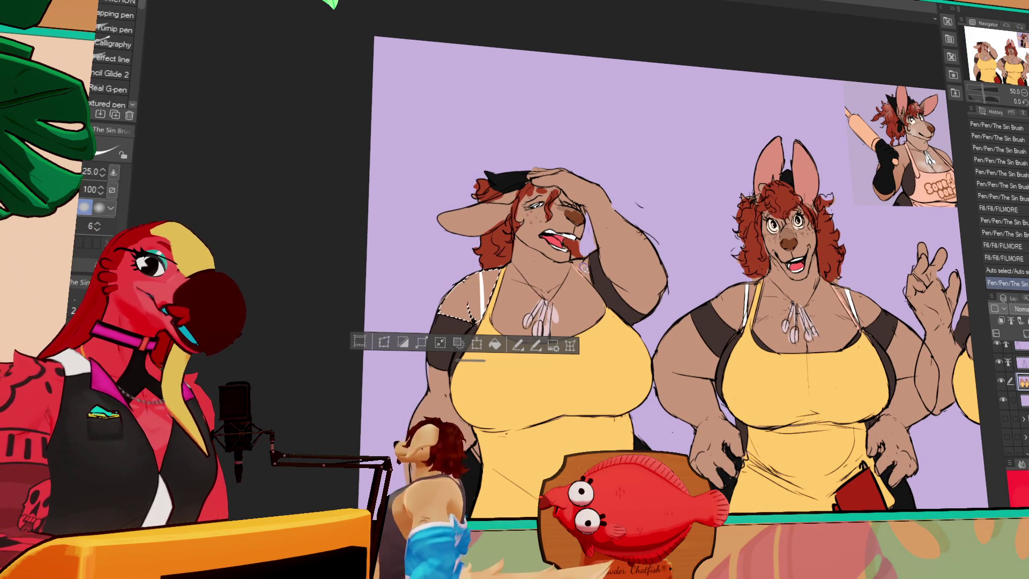
{"action": "left_click", "coordinate": [584, 271]}
{"action": "key", "text": "p"}
{"action": "left_click_drag", "start_coordinate": [580, 261], "coordinate": [590, 283]}
{"action": "key", "text": "ctrl+d"}
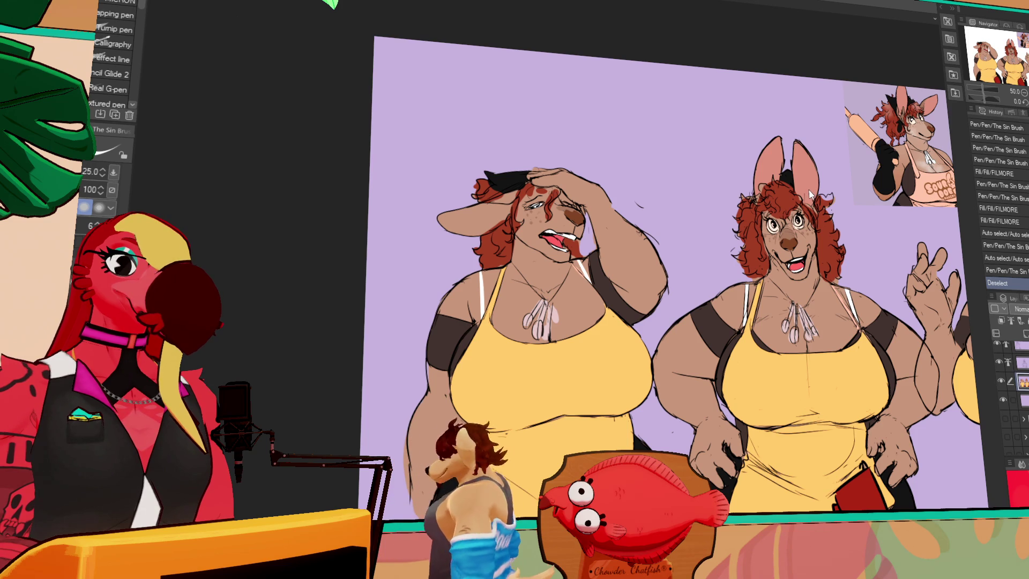
Step: Hide the reference picture
{"action": "scroll", "coordinate": [809, 188], "scroll_direction": "right", "scroll_amount": 5}
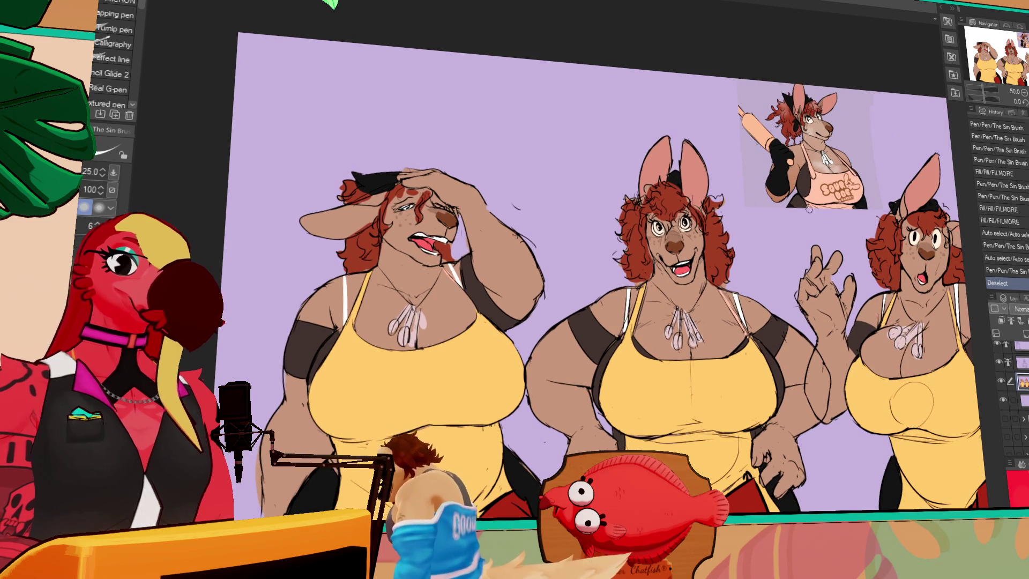
{"action": "scroll", "coordinate": [886, 199], "scroll_direction": "right", "scroll_amount": 2}
{"action": "left_click", "coordinate": [1002, 399]}
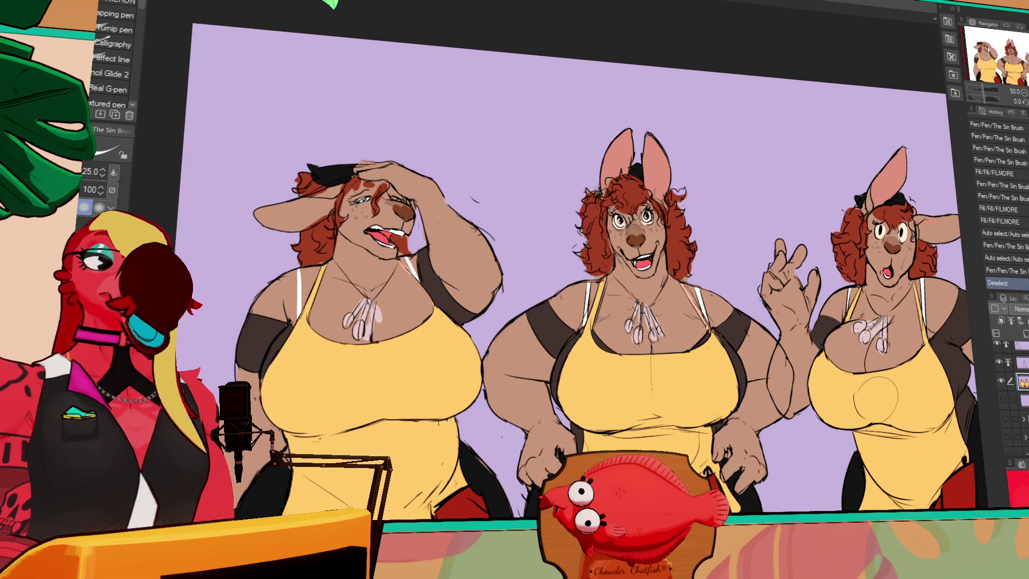
Step: Turn off the visibility of the top-right reference image layer
{"action": "left_click", "coordinate": [1021, 362]}
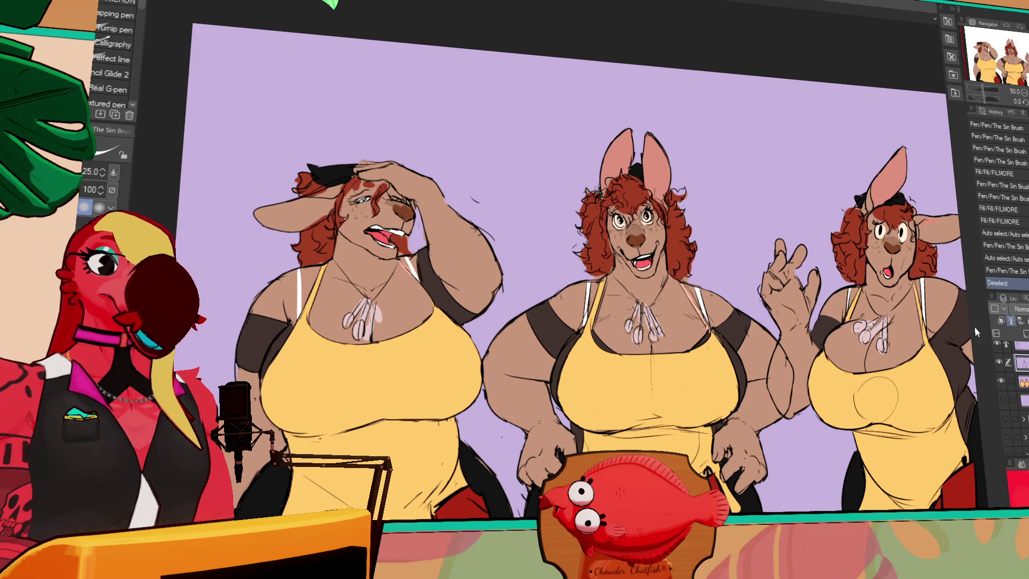
Step: Sample the ears' pinkish-brown colour and bucket-fill two more areas with it
{"action": "scroll", "coordinate": [577, 270], "scroll_direction": "up", "scroll_amount": 1}
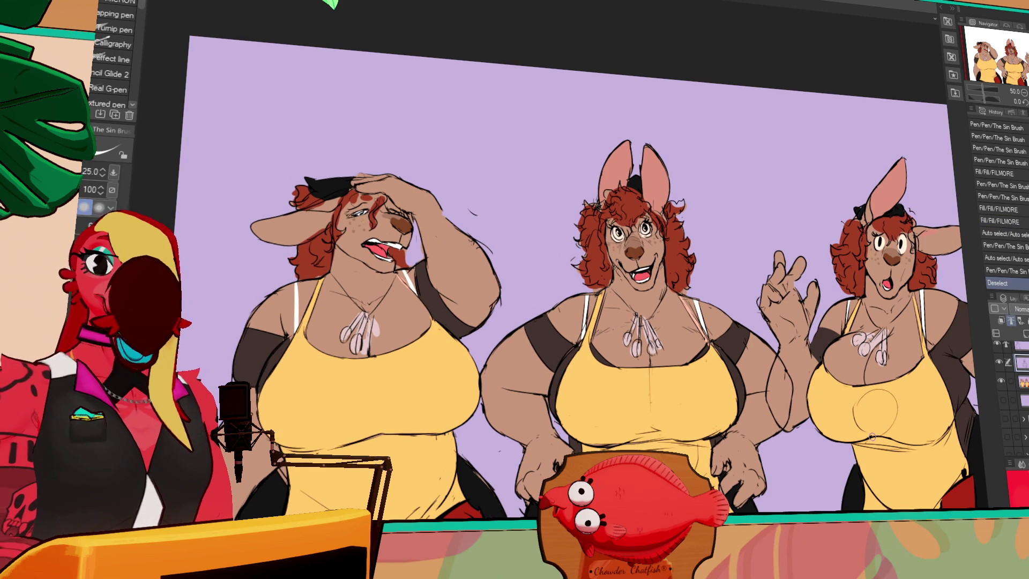
{"action": "mouse_move", "coordinate": [816, 352]}
{"action": "left_mouse_down"}
{"action": "mouse_move", "coordinate": [736, 336]}
{"action": "mouse_move", "coordinate": [753, 335]}
{"action": "left_mouse_up"}
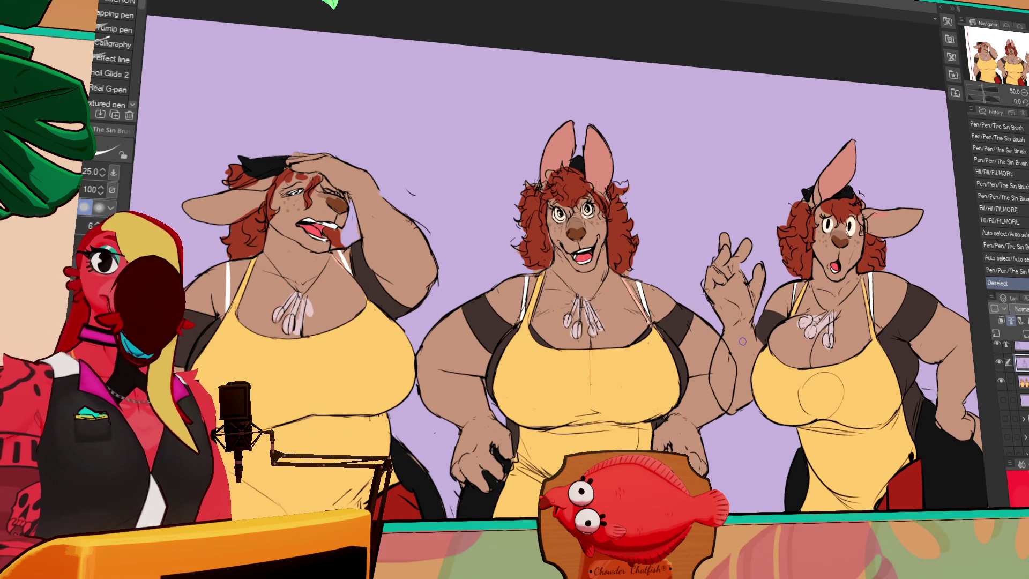
{"action": "scroll", "coordinate": [713, 337], "scroll_direction": "down", "scroll_amount": 2}
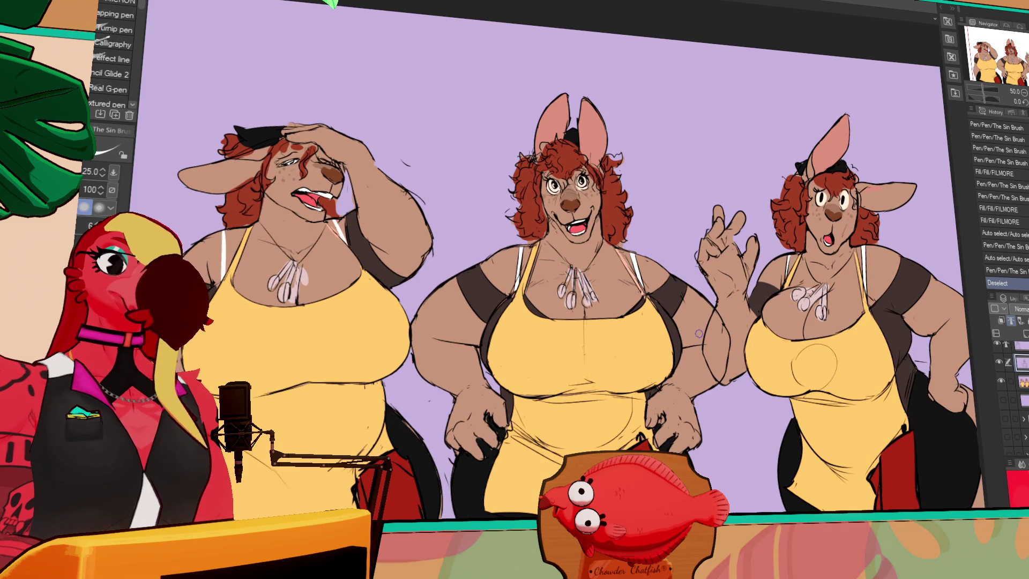
{"action": "left_click", "coordinate": [835, 151], "text": "alt"}
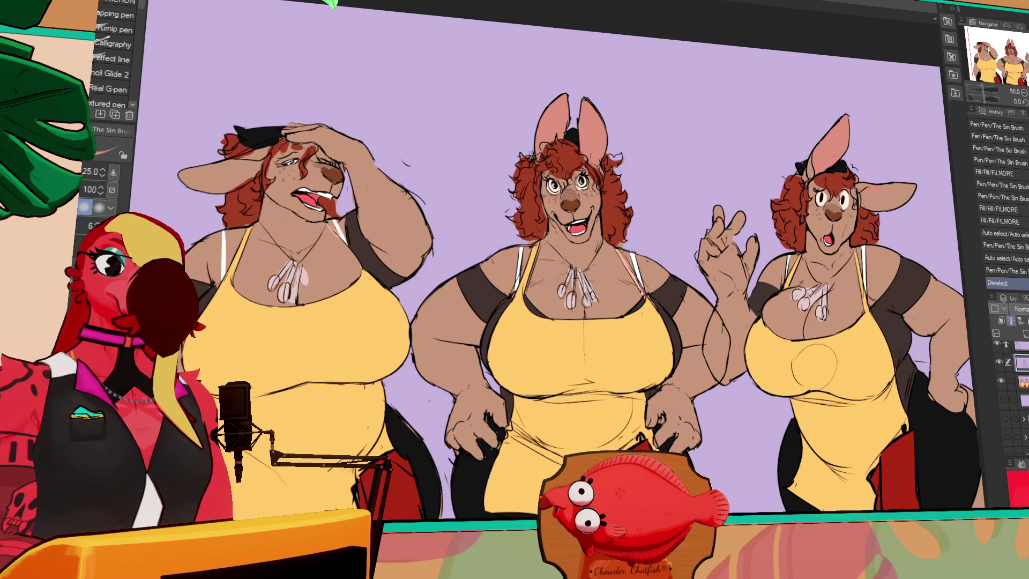
{"action": "key", "text": "g"}
{"action": "left_click", "coordinate": [829, 213]}
{"action": "left_click", "coordinate": [232, 176]}
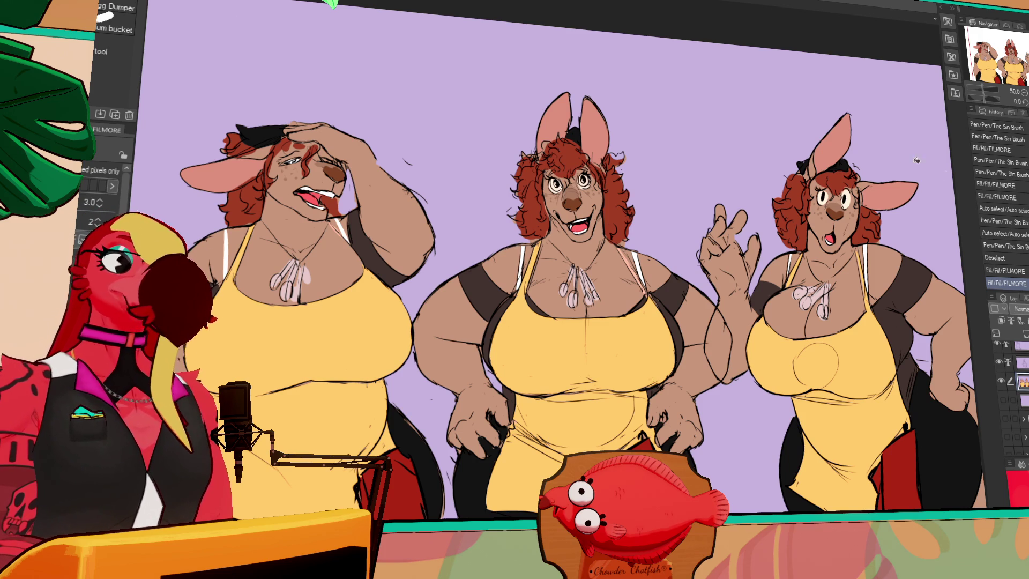
Step: Zoom out to check the kangaroos, then switch to the character lineup document
{"action": "left_click_drag", "start_coordinate": [847, 272], "coordinate": [830, 284]}
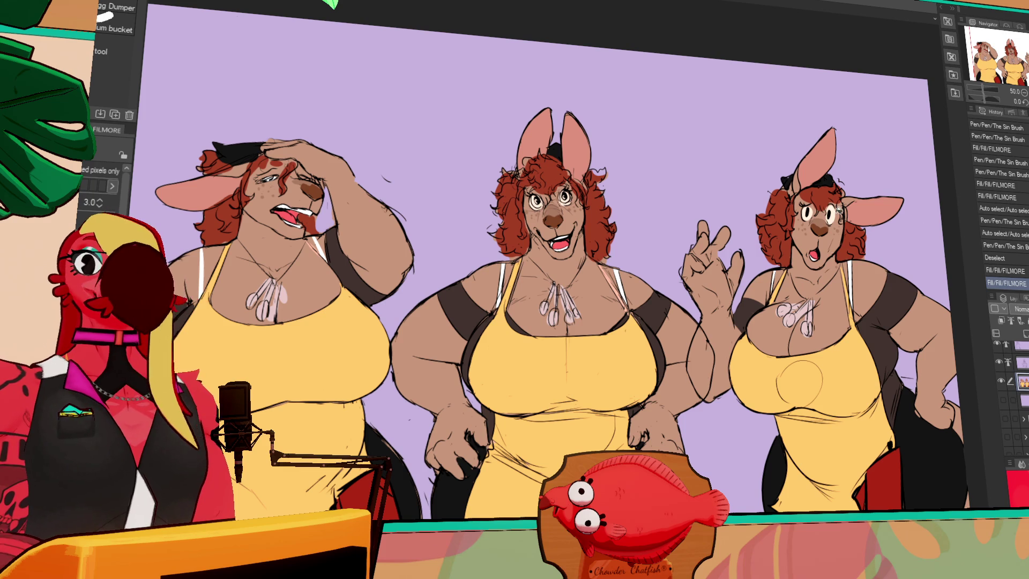
{"action": "scroll", "coordinate": [715, 217], "scroll_direction": "down", "scroll_amount": 1}
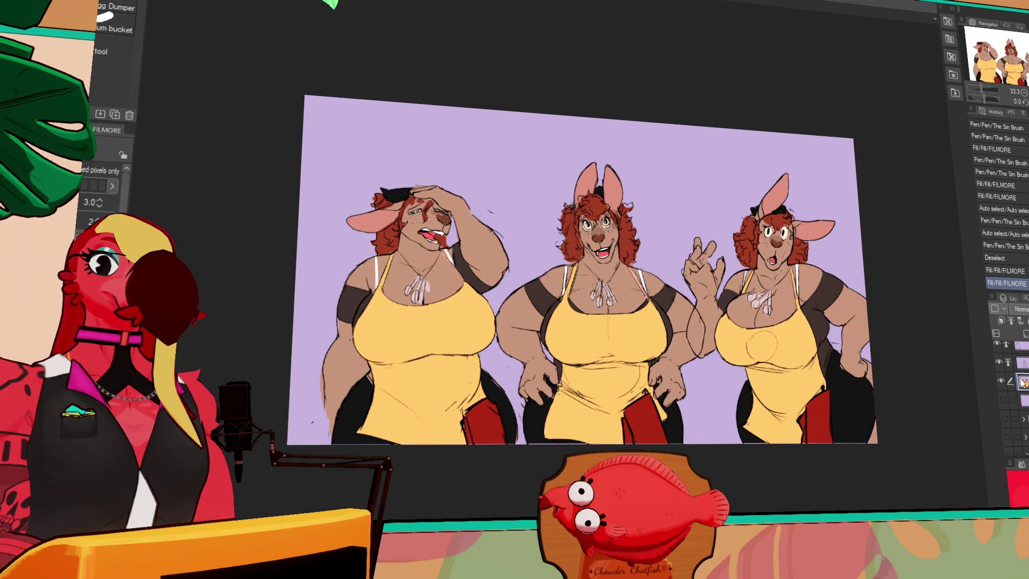
{"action": "left_click_drag", "start_coordinate": [891, 351], "coordinate": [875, 369]}
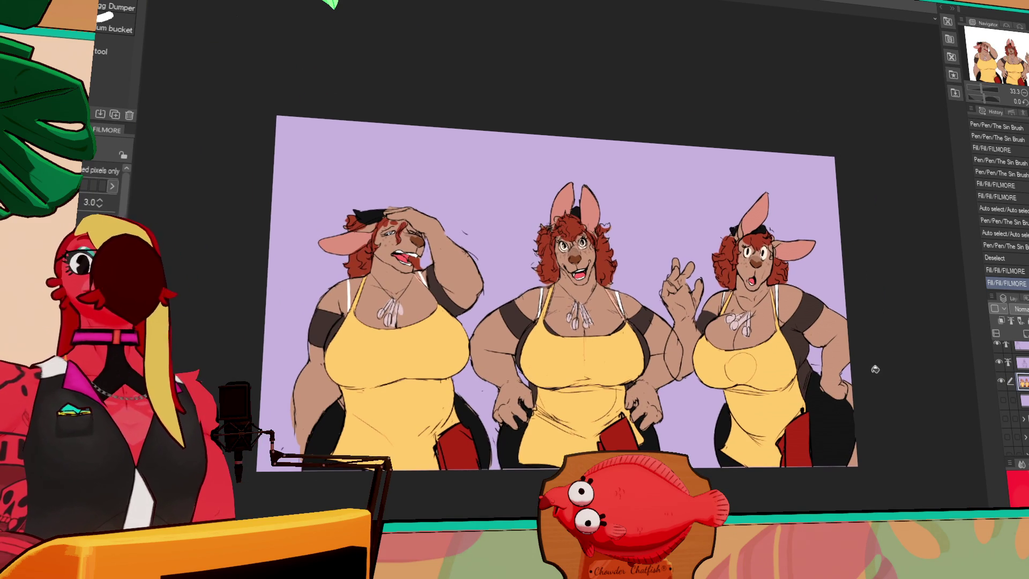
{"action": "scroll", "coordinate": [848, 359], "scroll_direction": "up", "scroll_amount": 1}
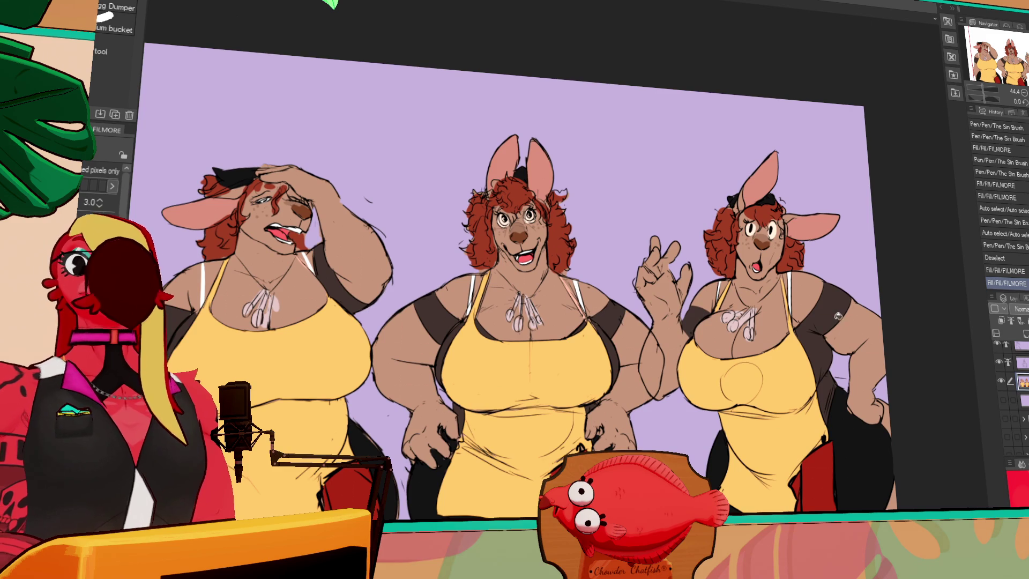
{"action": "key", "text": "ctrl+Tab"}
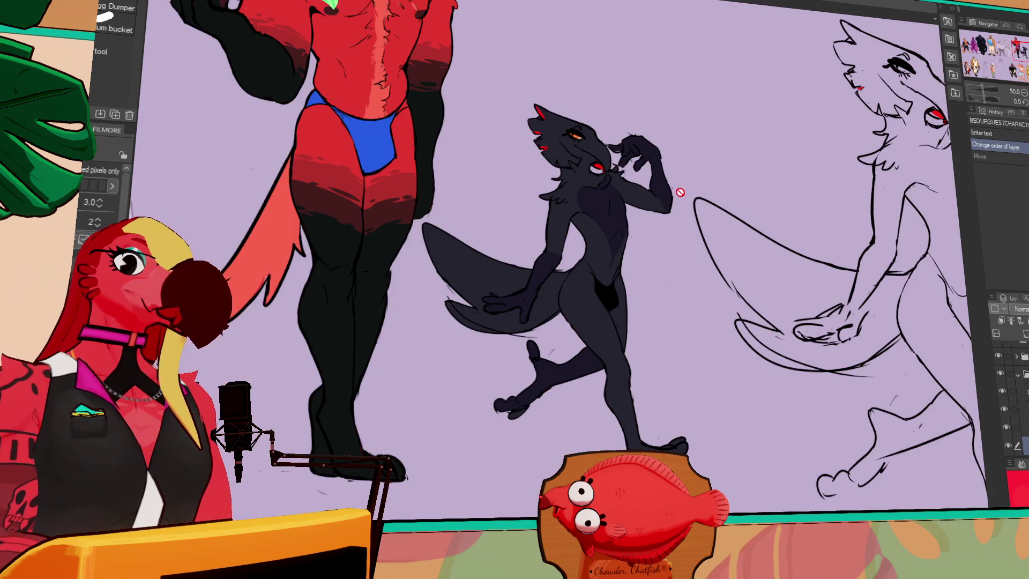
Step: Give the lineup sheet's layer folder a new name in the Layers panel
{"action": "scroll", "coordinate": [542, 229], "scroll_direction": "down", "scroll_amount": 4}
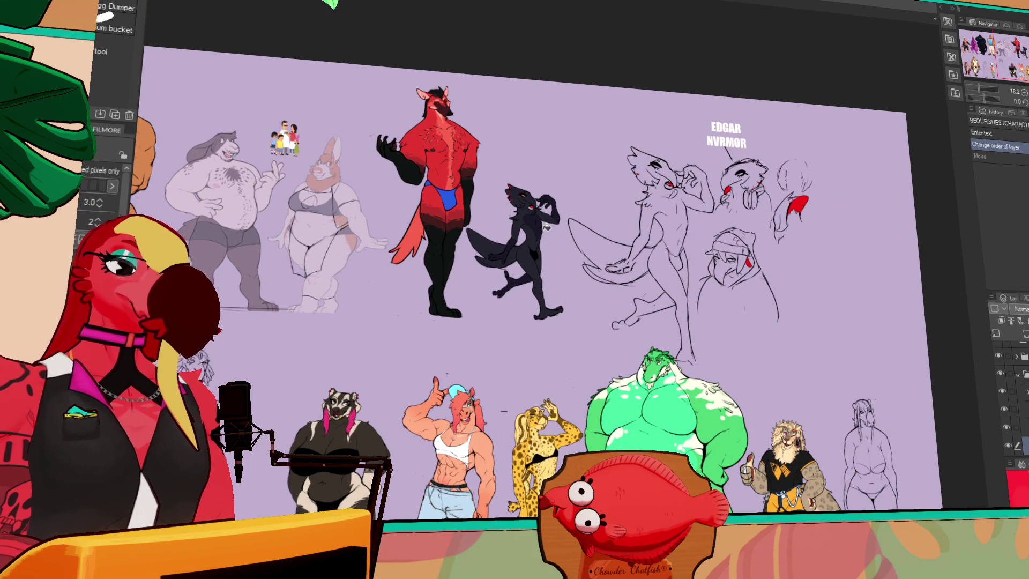
{"action": "left_click", "coordinate": [1021, 373]}
{"action": "scroll", "coordinate": [1012, 402], "scroll_direction": "down", "scroll_amount": 5}
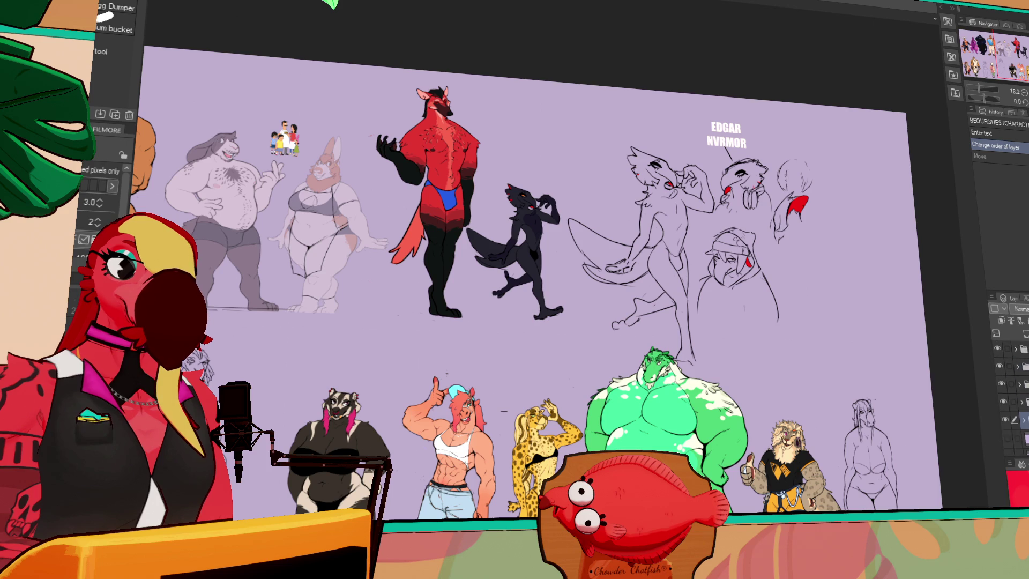
{"action": "scroll", "coordinate": [1010, 397], "scroll_direction": "up", "scroll_amount": 5}
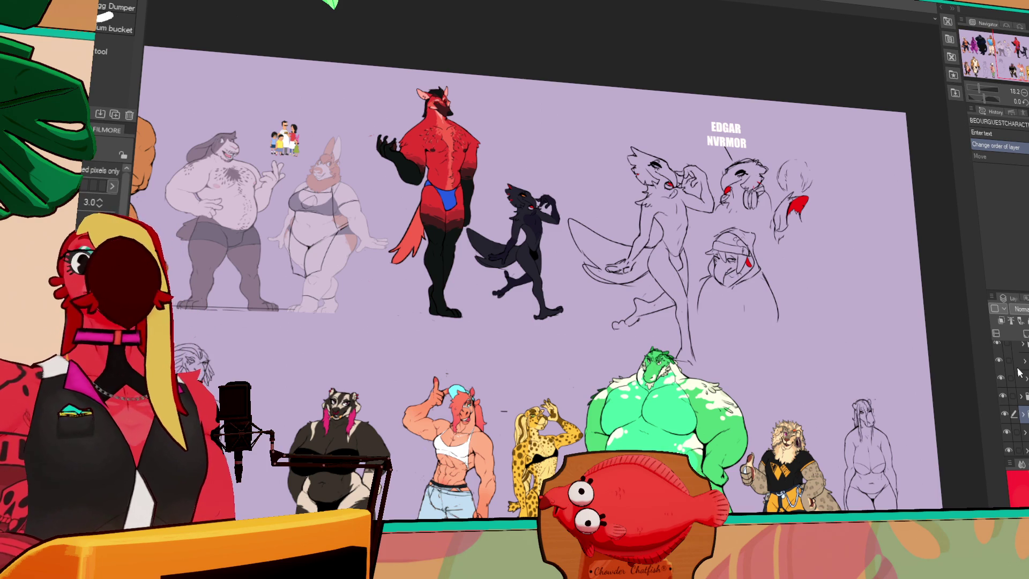
{"action": "key", "text": "Return"}
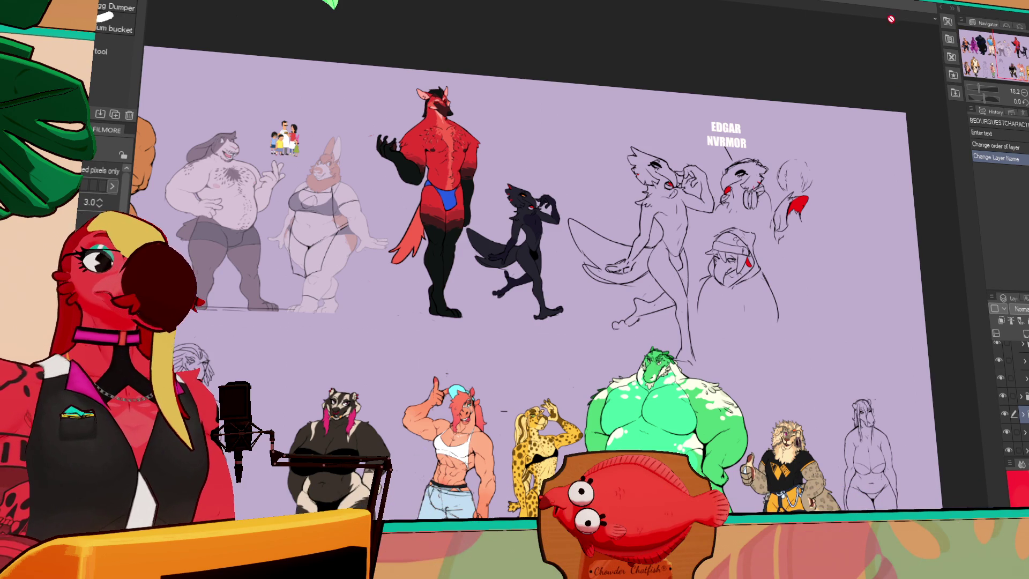
{"action": "key", "text": "p"}
{"action": "scroll", "coordinate": [536, 268], "scroll_direction": "down", "scroll_amount": 1}
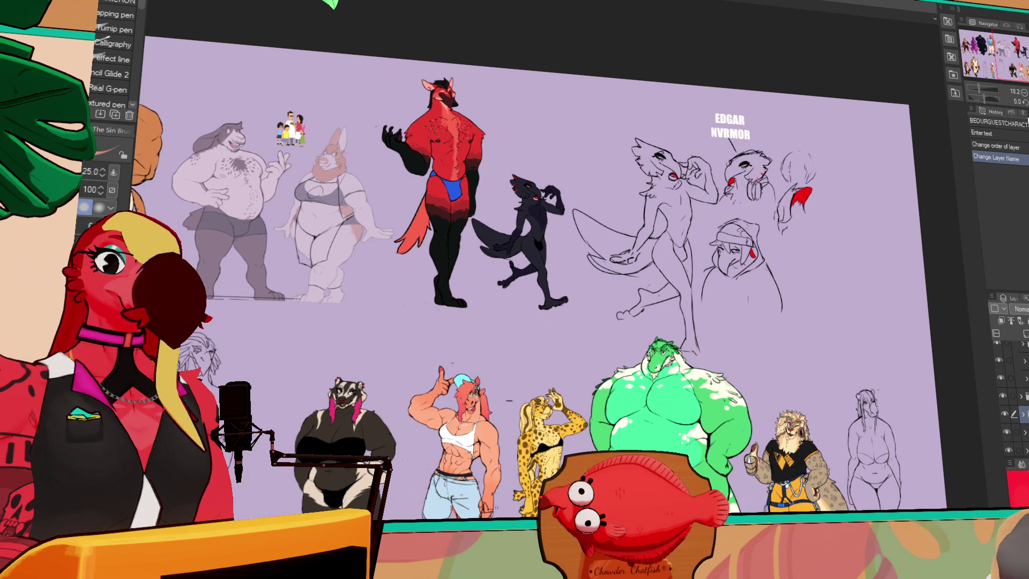
{"action": "scroll", "coordinate": [718, 220], "scroll_direction": "up", "scroll_amount": 2}
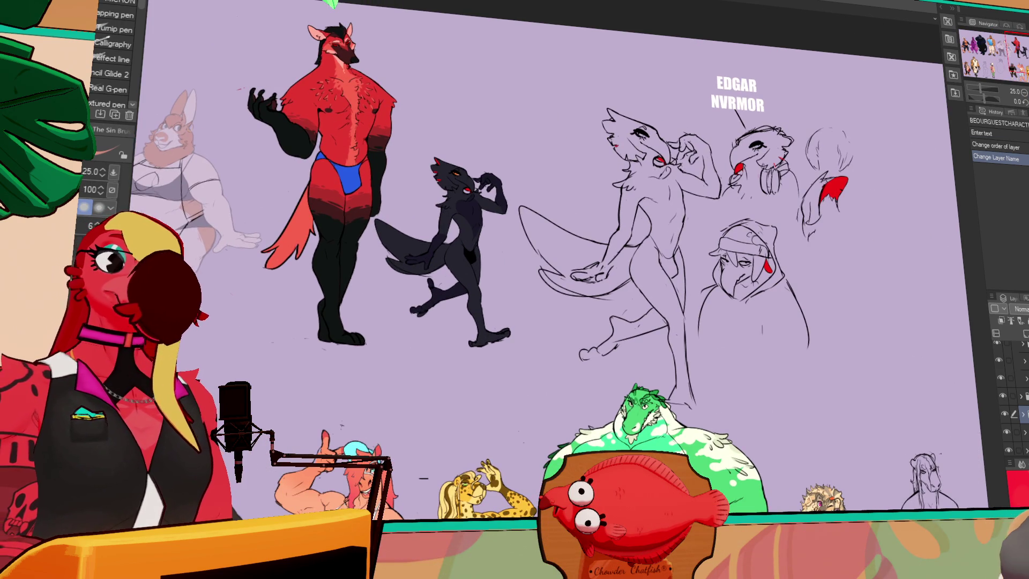
{"action": "scroll", "coordinate": [1010, 396], "scroll_direction": "up", "scroll_amount": 2}
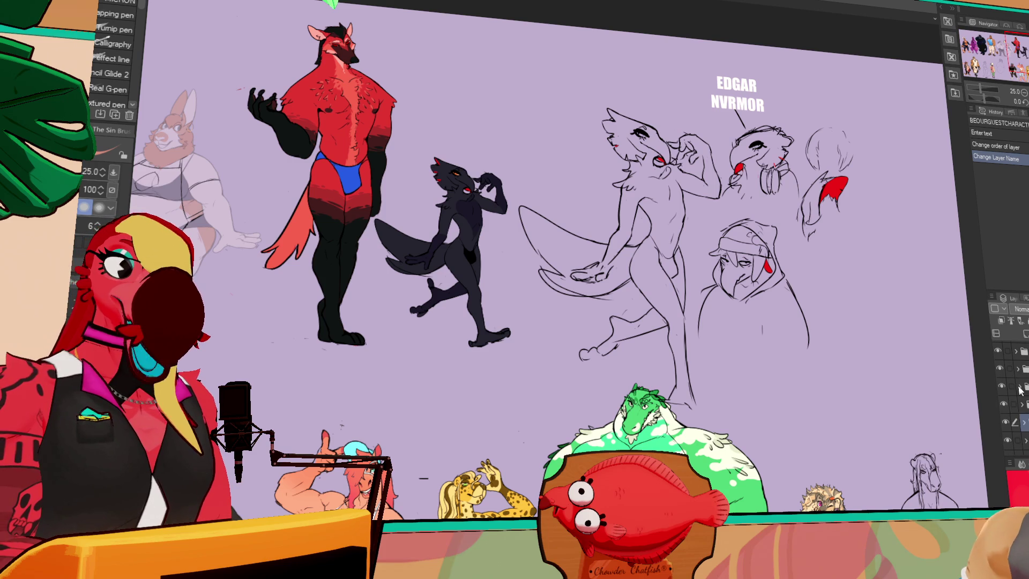
{"action": "scroll", "coordinate": [1010, 397], "scroll_direction": "up", "scroll_amount": 2}
{"action": "scroll", "coordinate": [1010, 396], "scroll_direction": "up", "scroll_amount": 1}
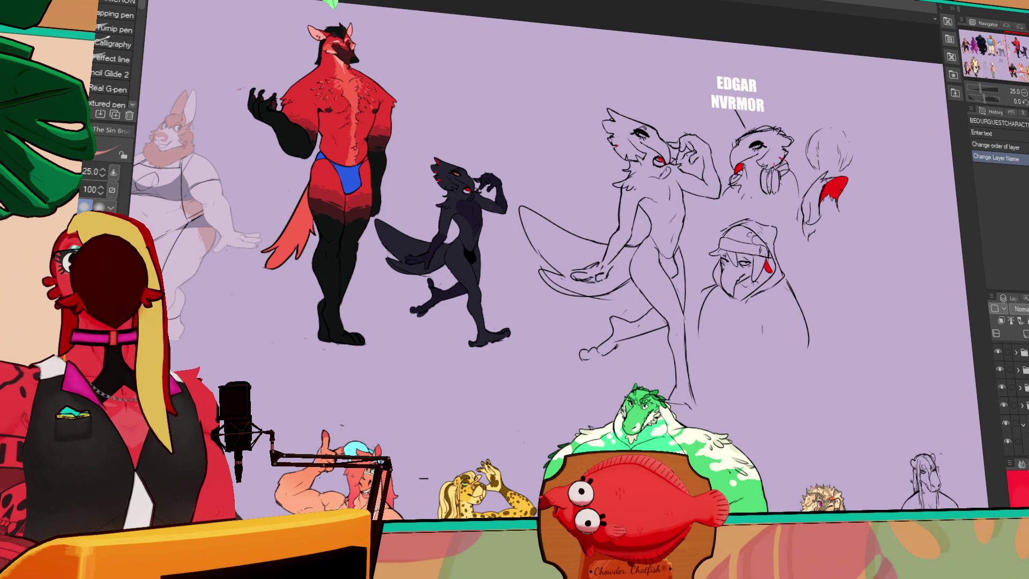
{"action": "scroll", "coordinate": [1010, 397], "scroll_direction": "up", "scroll_amount": 1}
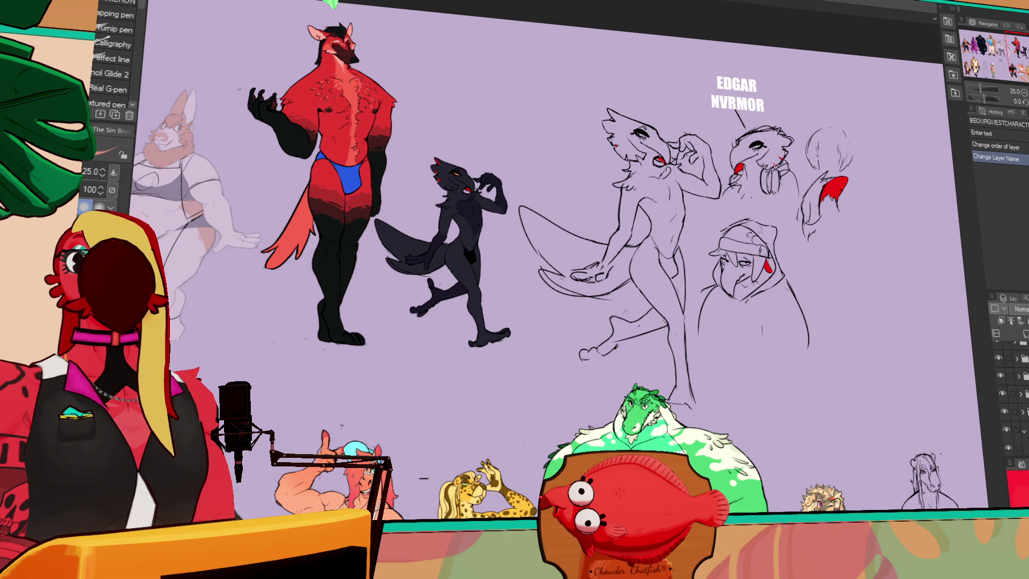
{"action": "scroll", "coordinate": [1010, 397], "scroll_direction": "down", "scroll_amount": 1}
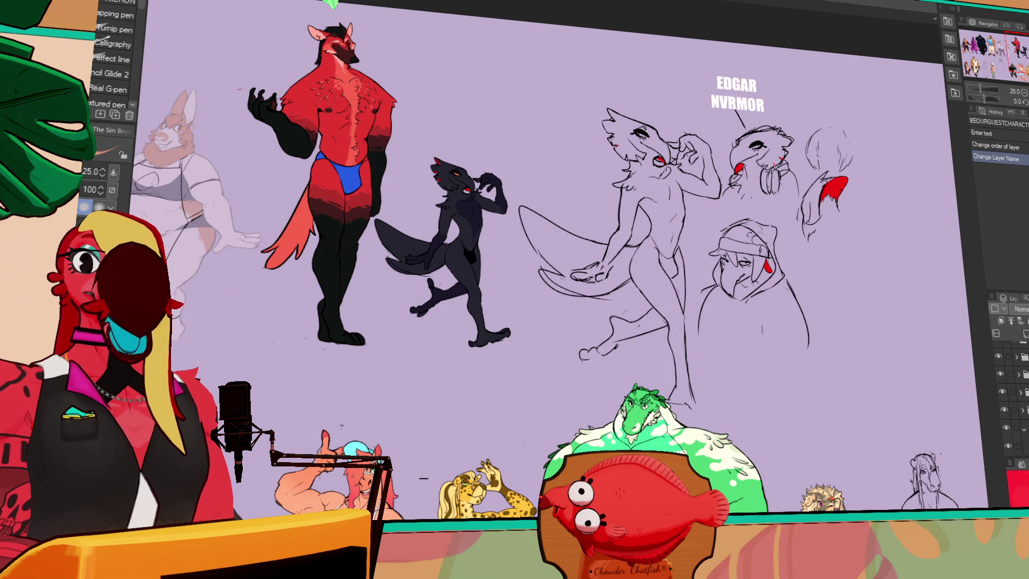
{"action": "scroll", "coordinate": [1010, 396], "scroll_direction": "up", "scroll_amount": 2}
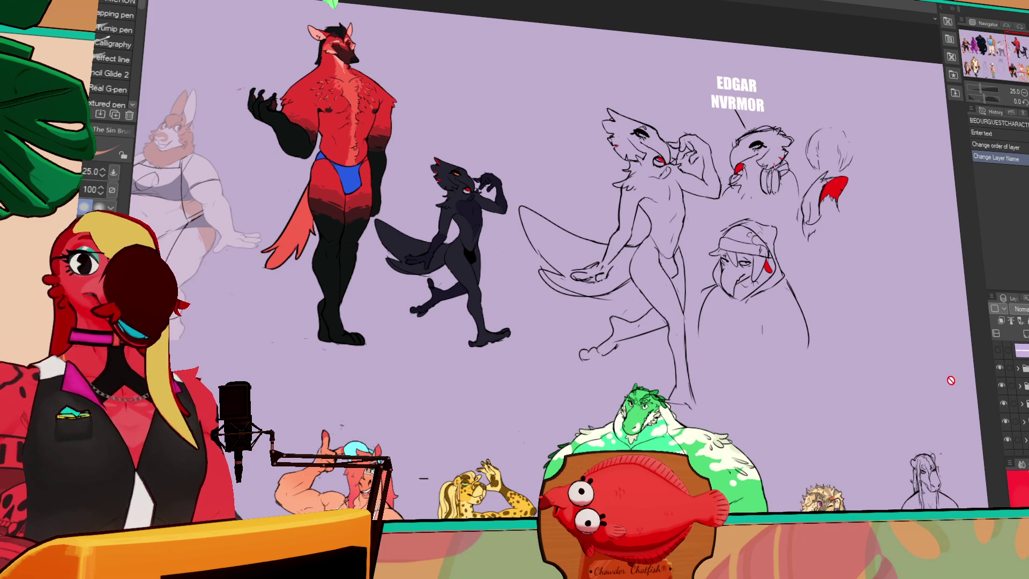
{"action": "scroll", "coordinate": [1016, 397], "scroll_direction": "down", "scroll_amount": 1}
{"action": "scroll", "coordinate": [1015, 397], "scroll_direction": "up", "scroll_amount": 1}
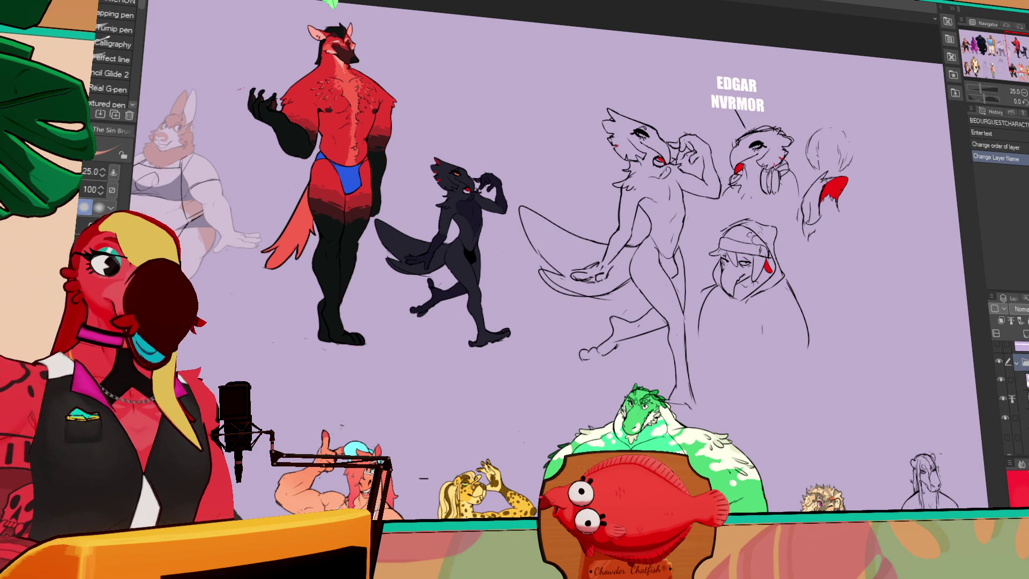
{"action": "scroll", "coordinate": [1001, 384], "scroll_direction": "down", "scroll_amount": 1}
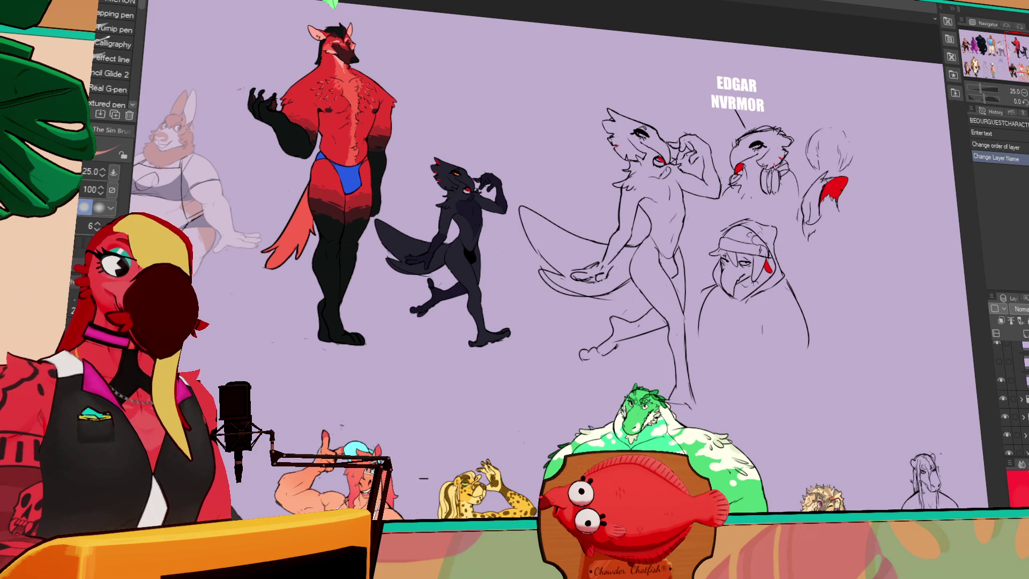
Step: Move the line sketch layer up-left and scale it down with Ctrl+T
{"action": "left_click", "coordinate": [1015, 381]}
{"action": "left_click", "coordinate": [1000, 380]}
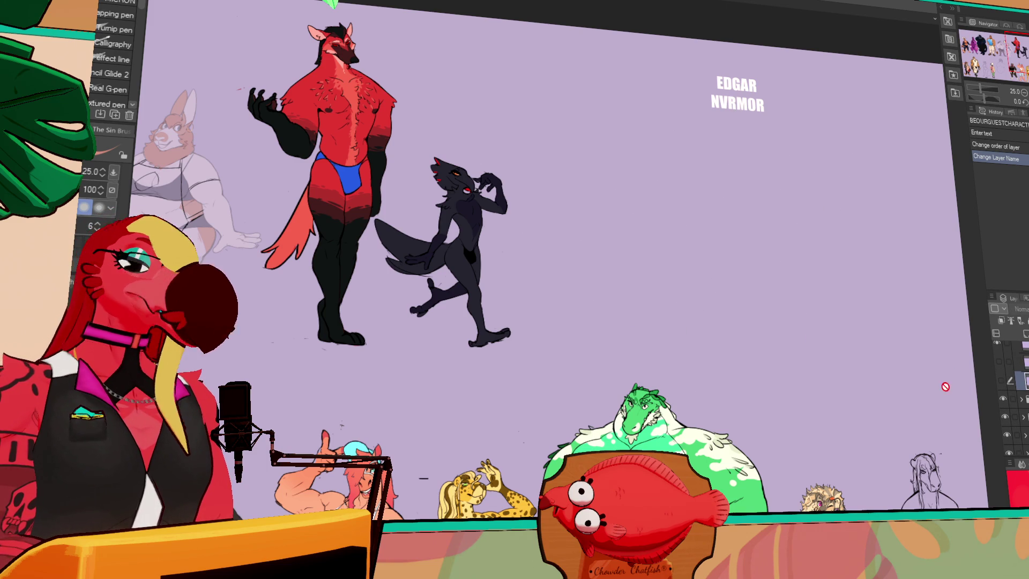
{"action": "left_click", "coordinate": [1000, 379]}
{"action": "key", "text": "k"}
{"action": "mouse_move", "coordinate": [895, 413]}
{"action": "left_mouse_down"}
{"action": "mouse_move", "coordinate": [740, 346]}
{"action": "mouse_move", "coordinate": [729, 354]}
{"action": "mouse_move", "coordinate": [736, 337]}
{"action": "left_mouse_up"}
{"action": "left_click_drag", "start_coordinate": [497, 209], "coordinate": [514, 224]}
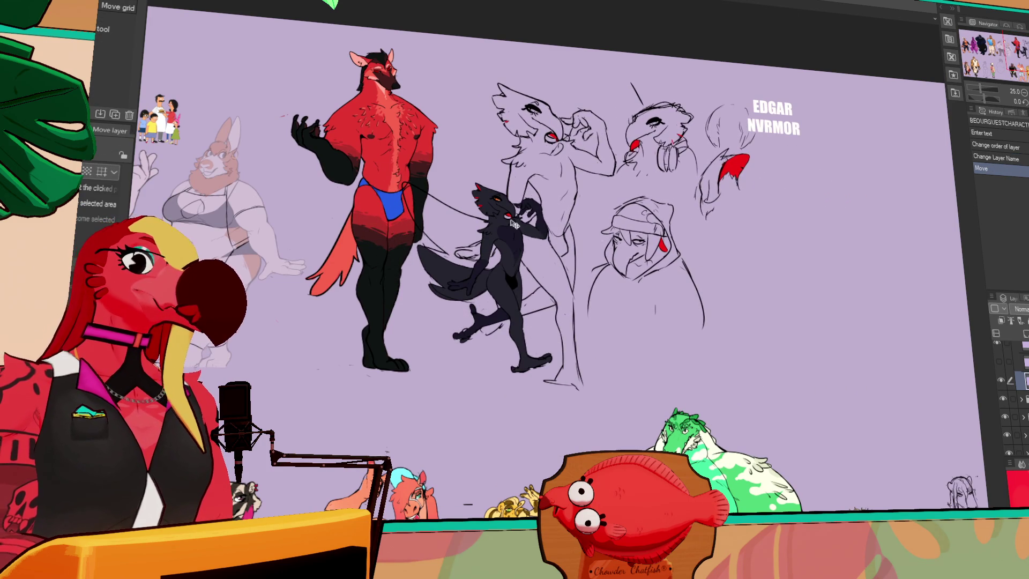
{"action": "key", "text": "o"}
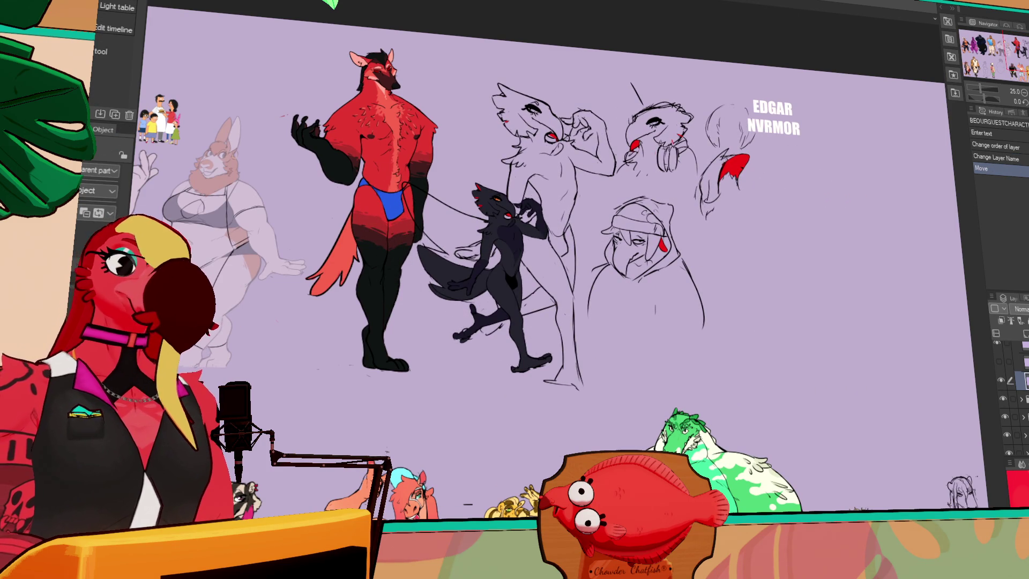
{"action": "key", "text": "ctrl+t"}
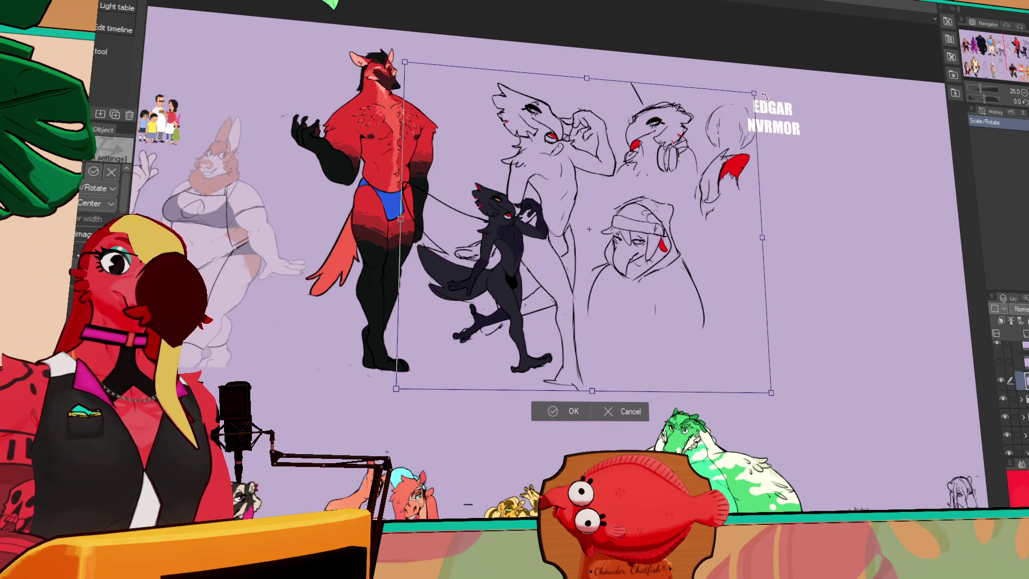
{"action": "left_click_drag", "start_coordinate": [752, 94], "coordinate": [653, 172]}
{"action": "mouse_move", "coordinate": [581, 189]}
{"action": "left_mouse_down"}
{"action": "mouse_move", "coordinate": [604, 179]}
{"action": "mouse_move", "coordinate": [610, 159]}
{"action": "mouse_move", "coordinate": [601, 165]}
{"action": "left_mouse_up"}
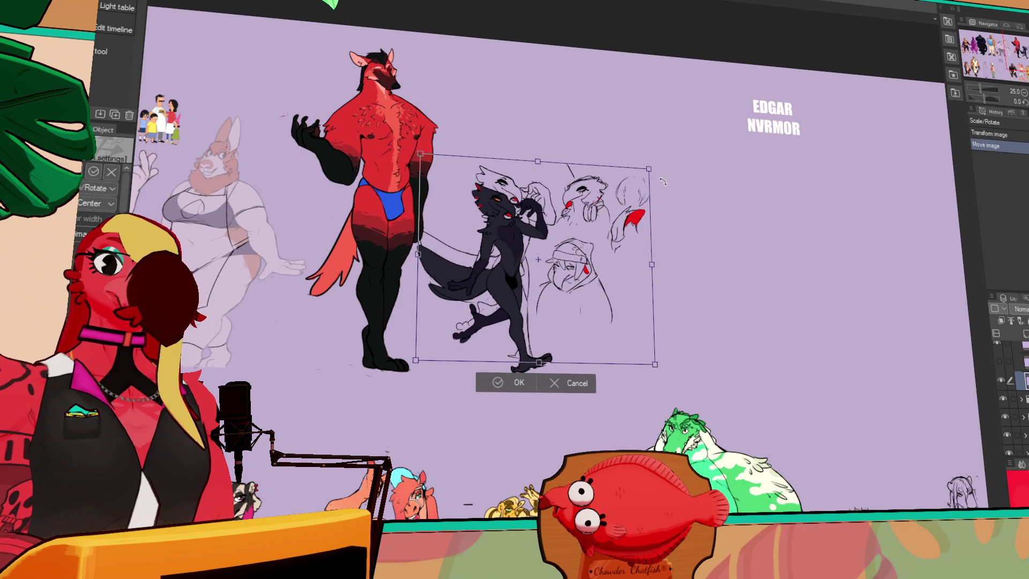
{"action": "key", "text": "Return"}
Step: Hide the sketch layer and drag the EDGAR NVRMOR label below the dark character's feet
{"action": "left_click", "coordinate": [1001, 380]}
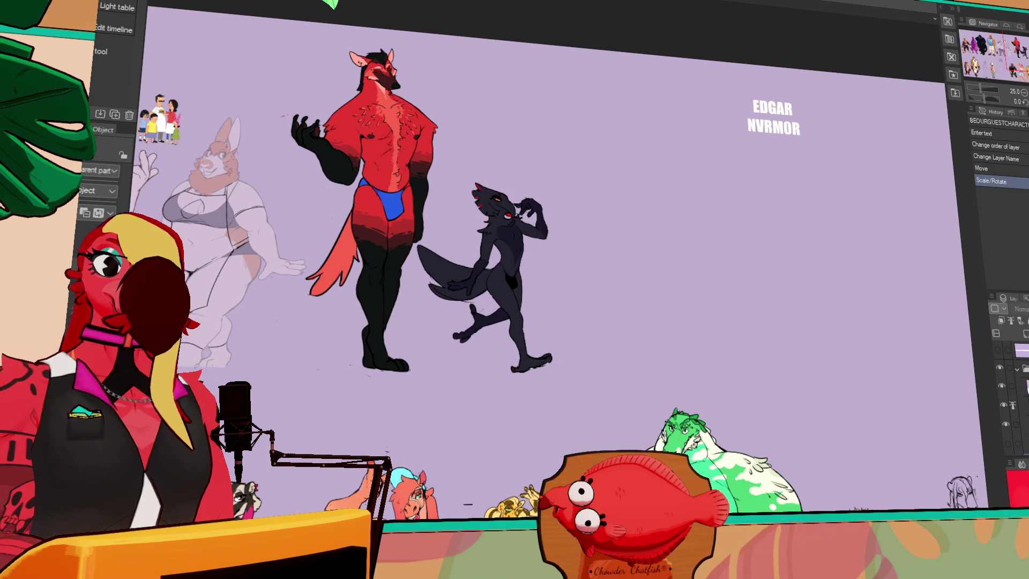
{"action": "left_click", "coordinate": [1018, 386]}
{"action": "mouse_move", "coordinate": [795, 103]}
{"action": "left_mouse_down"}
{"action": "mouse_move", "coordinate": [552, 321]}
{"action": "mouse_move", "coordinate": [533, 375]}
{"action": "left_mouse_up"}
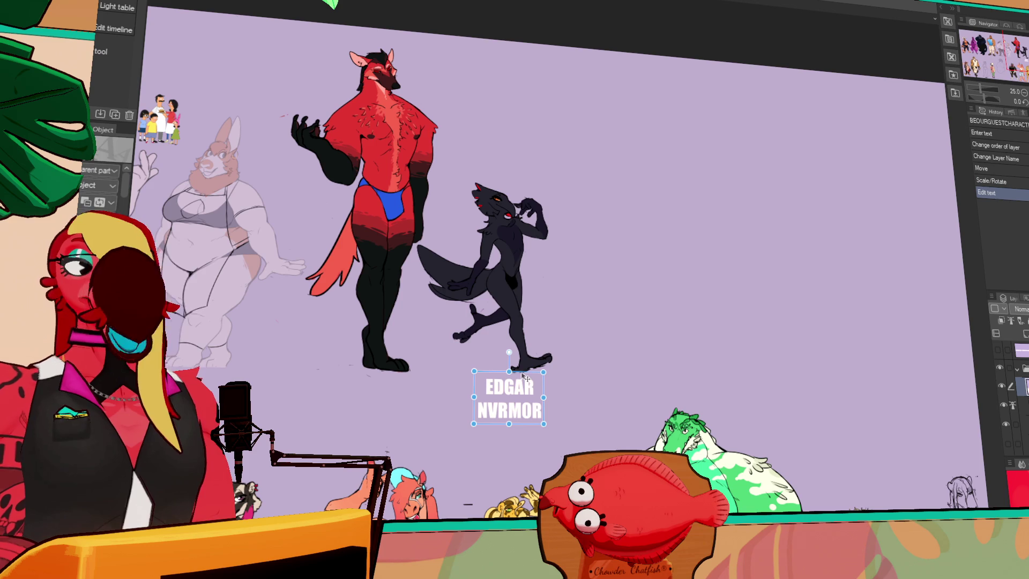
Step: Change the label to EDGAR 'NVRMOR' and shrink its font from 28.4 to 10.5
{"action": "double_click", "coordinate": [480, 411]}
{"action": "type", "text": "'"}
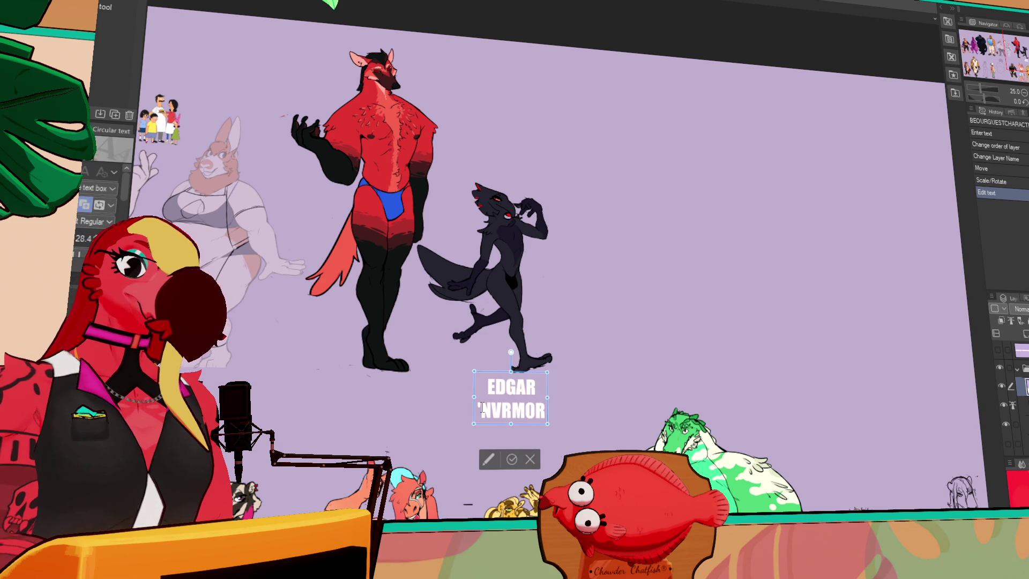
{"action": "key", "text": "End"}
{"action": "type", "text": "'"}
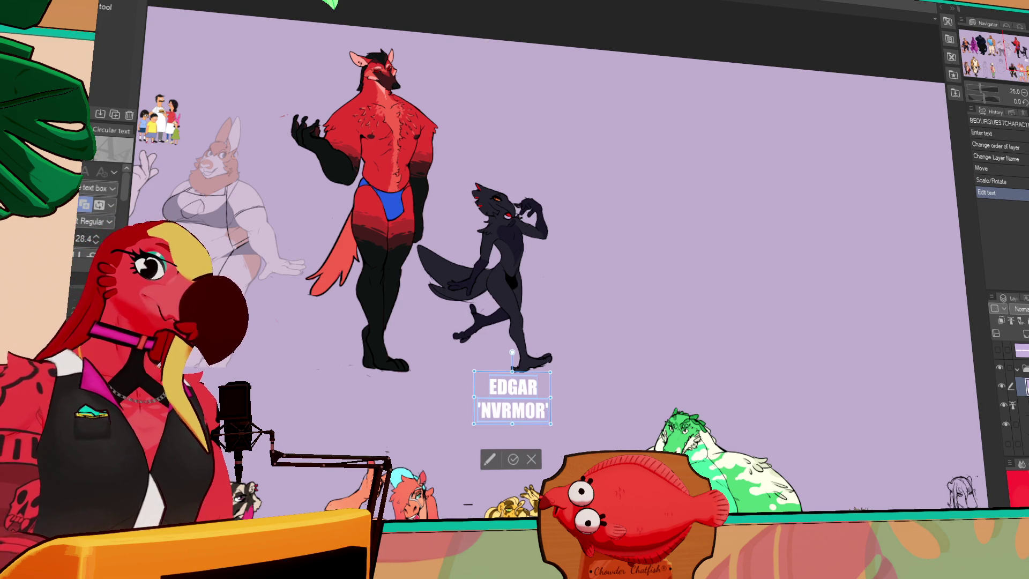
{"action": "mouse_move", "coordinate": [550, 423]}
{"action": "left_mouse_down"}
{"action": "mouse_move", "coordinate": [507, 394]}
{"action": "mouse_move", "coordinate": [509, 380]}
{"action": "mouse_move", "coordinate": [519, 380]}
{"action": "left_mouse_up"}
{"action": "key", "text": "Escape"}
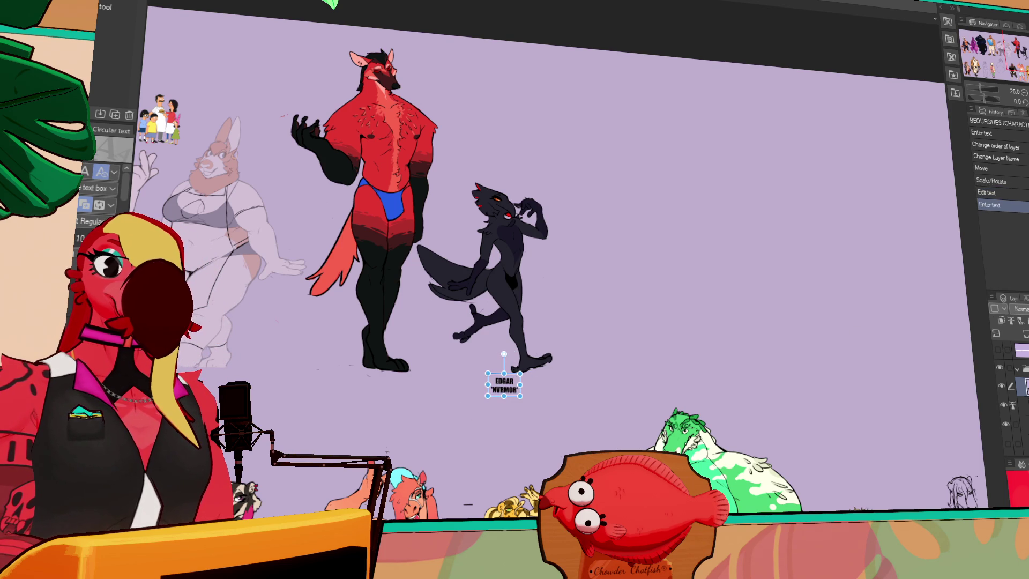
Step: Group the layers into a new named layer folder, then pan to the tiger row
{"action": "left_click", "coordinate": [1005, 371]}
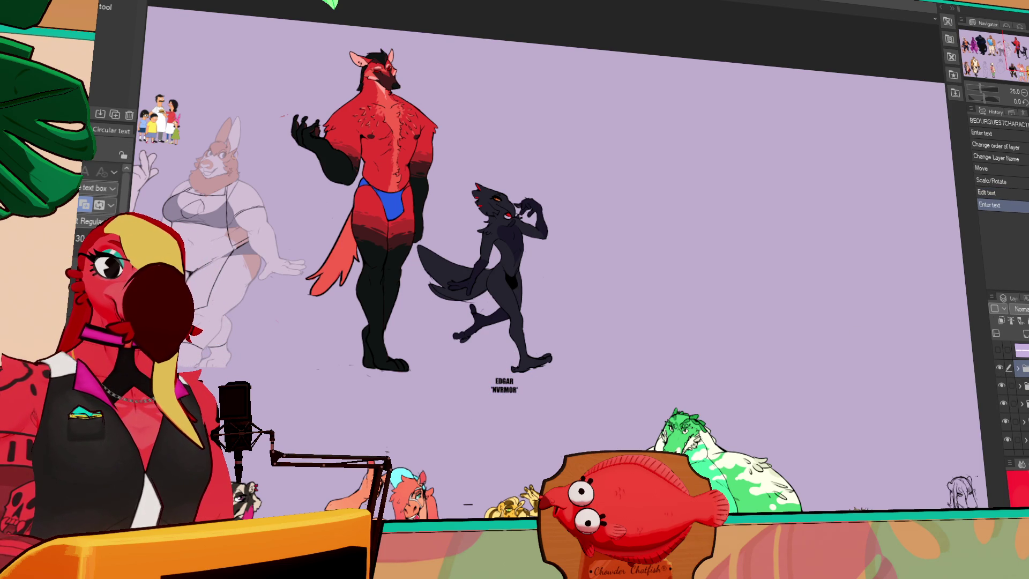
{"action": "key", "text": "ctrl+g"}
{"action": "key", "text": "Return"}
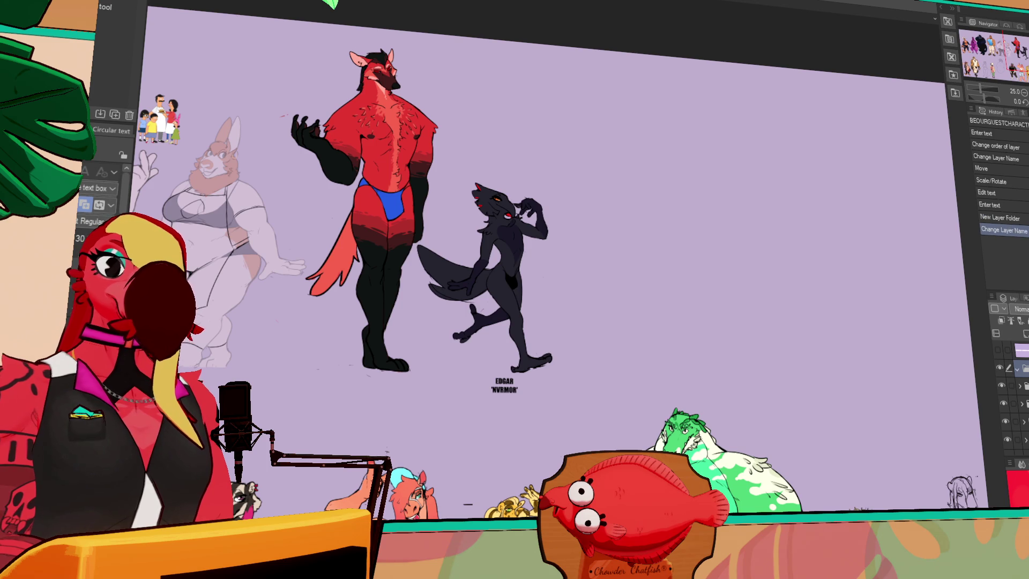
{"action": "scroll", "coordinate": [690, 244], "scroll_direction": "up", "scroll_amount": 2}
{"action": "key", "text": "p"}
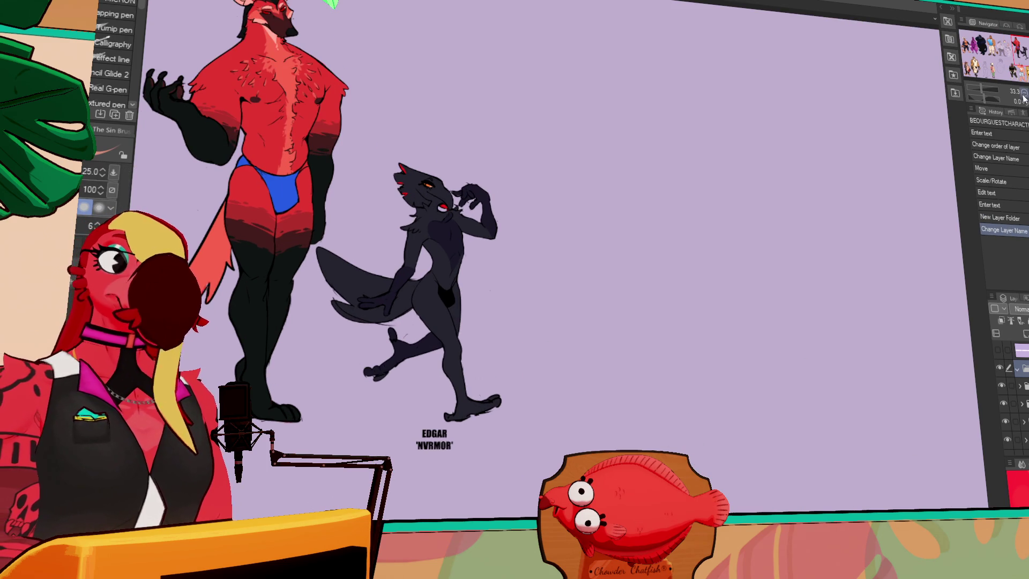
{"action": "scroll", "coordinate": [536, 268], "scroll_direction": "down", "scroll_amount": 1}
{"action": "scroll", "coordinate": [536, 268], "scroll_direction": "down", "scroll_amount": 5}
{"action": "mouse_move", "coordinate": [1018, 79]}
{"action": "left_mouse_down"}
{"action": "mouse_move", "coordinate": [980, 79]}
{"action": "mouse_move", "coordinate": [971, 57]}
{"action": "mouse_move", "coordinate": [989, 65]}
{"action": "left_mouse_up"}
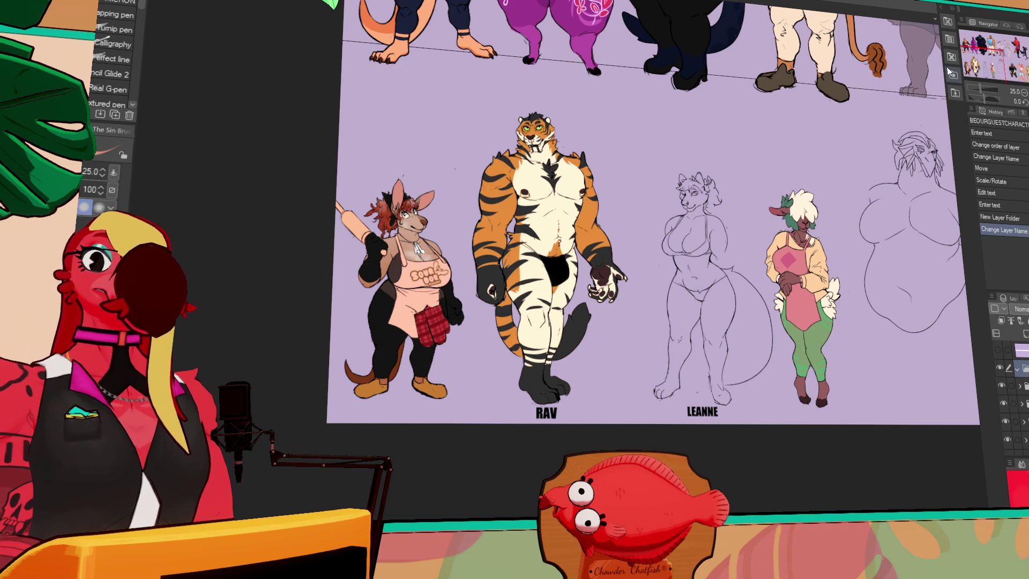
{"action": "left_click", "coordinate": [951, 74]}
{"action": "mouse_move", "coordinate": [911, 75]}
{"action": "left_mouse_down"}
{"action": "mouse_move", "coordinate": [811, 262]}
{"action": "mouse_move", "coordinate": [738, 342]}
{"action": "left_mouse_up"}
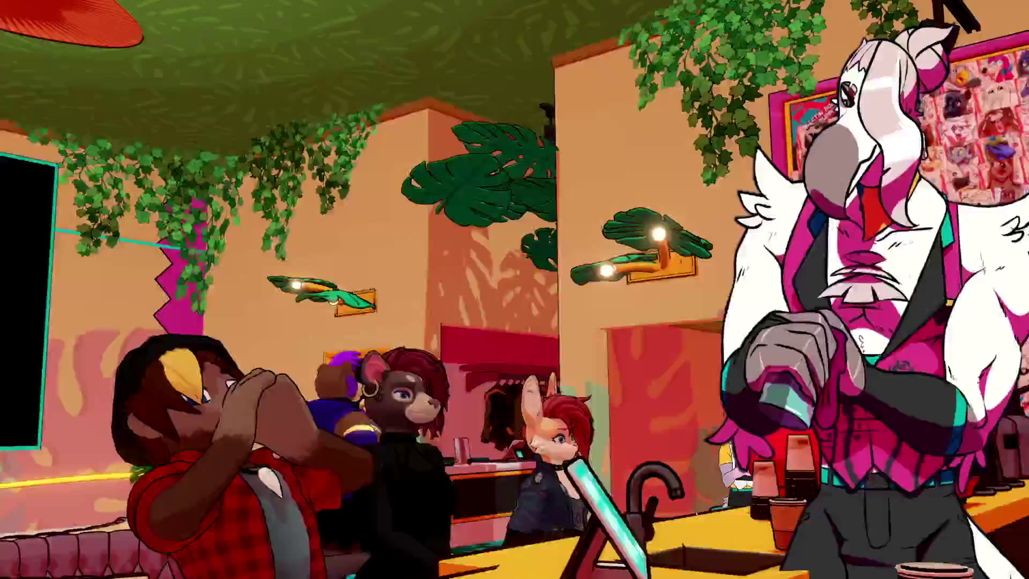
{"action": "scroll", "coordinate": [824, 256], "scroll_direction": "up", "scroll_amount": 10}
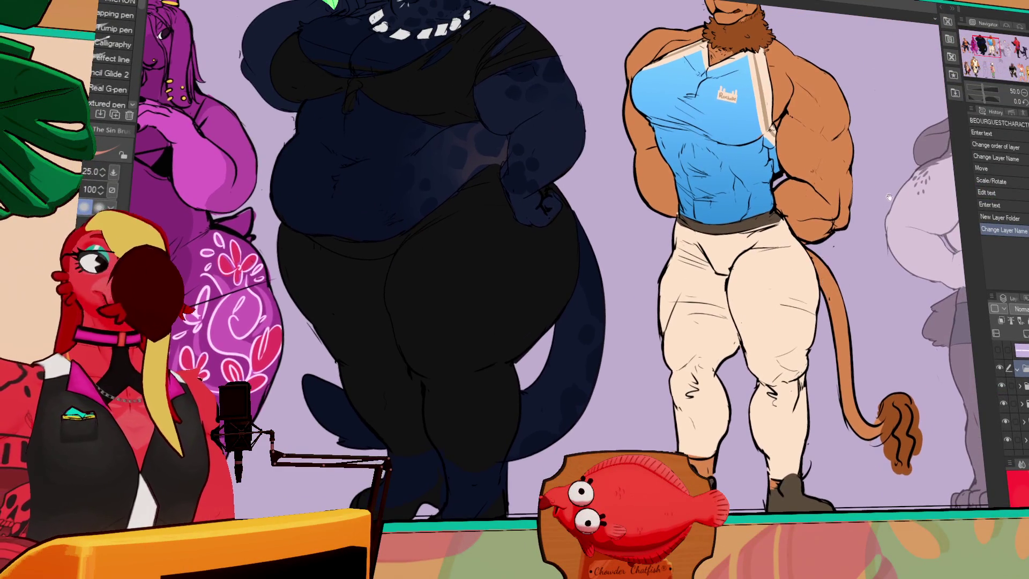
{"action": "scroll", "coordinate": [825, 255], "scroll_direction": "down", "scroll_amount": 2}
{"action": "left_click_drag", "start_coordinate": [825, 255], "coordinate": [600, 252]}
{"action": "scroll", "coordinate": [620, 276], "scroll_direction": "right", "scroll_amount": 15}
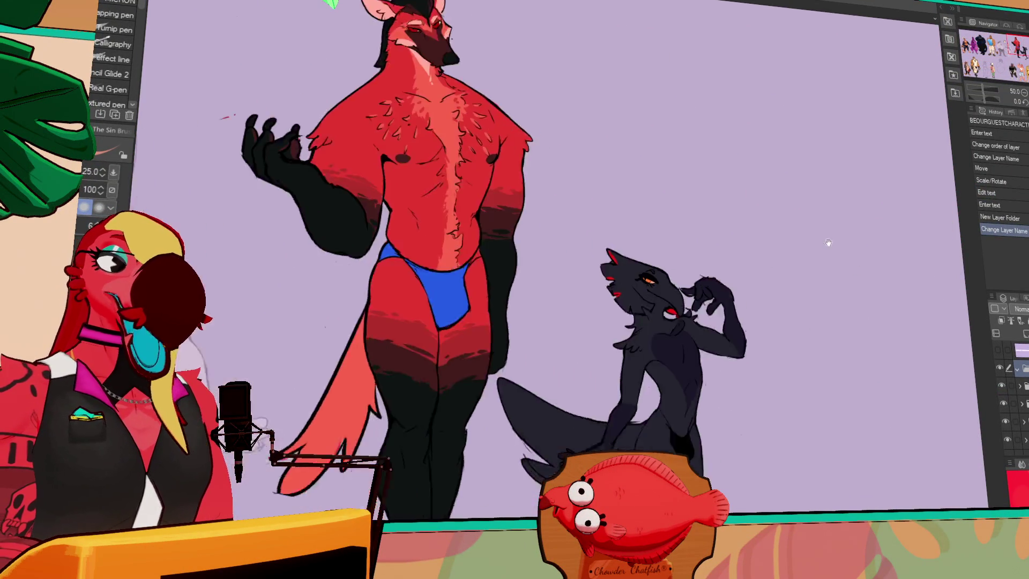
{"action": "scroll", "coordinate": [814, 261], "scroll_direction": "down", "scroll_amount": 2}
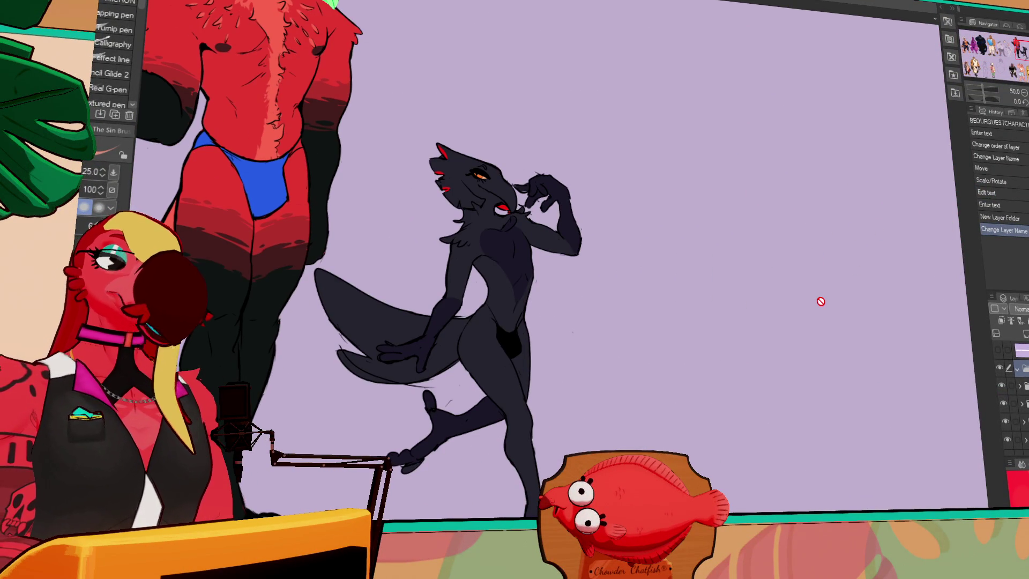
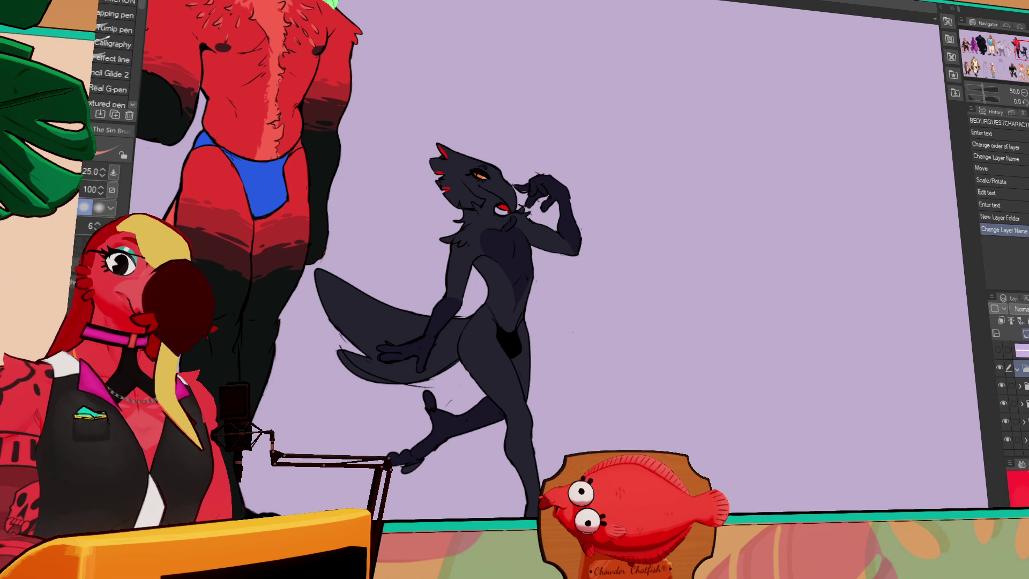
Step: Add a new raster layer for the sketch and test, then undo, a trial stroke
{"action": "key", "text": "ctrl+shift+n"}
{"action": "left_click_drag", "start_coordinate": [777, 121], "coordinate": [761, 170]}
{"action": "key", "text": "ctrl+z"}
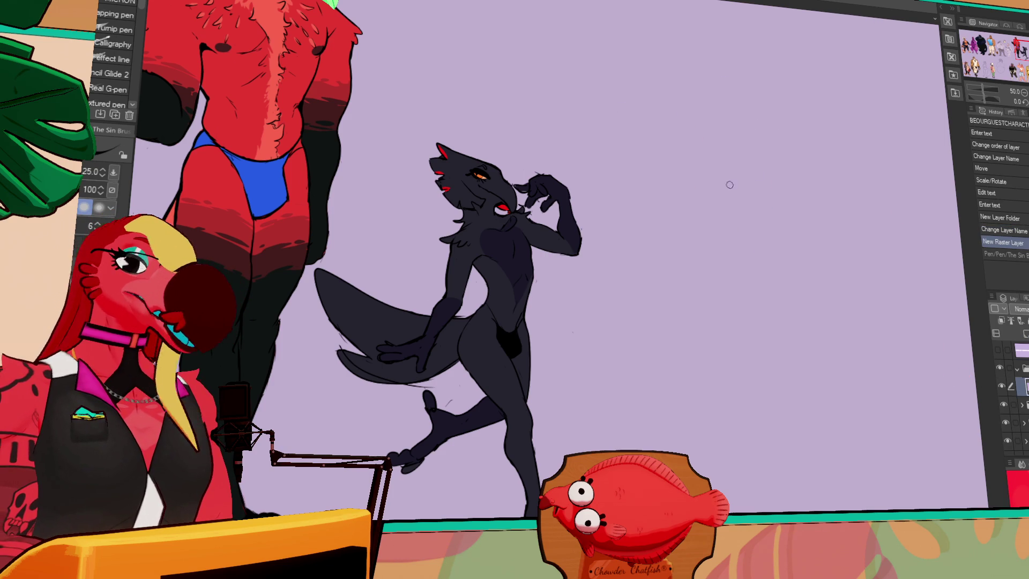
Step: Shrink the pen to size 10 and draw a first curved head stroke beside the dark figure
{"action": "key", "text": "bracketleft"}
{"action": "key", "text": "bracketleft"}
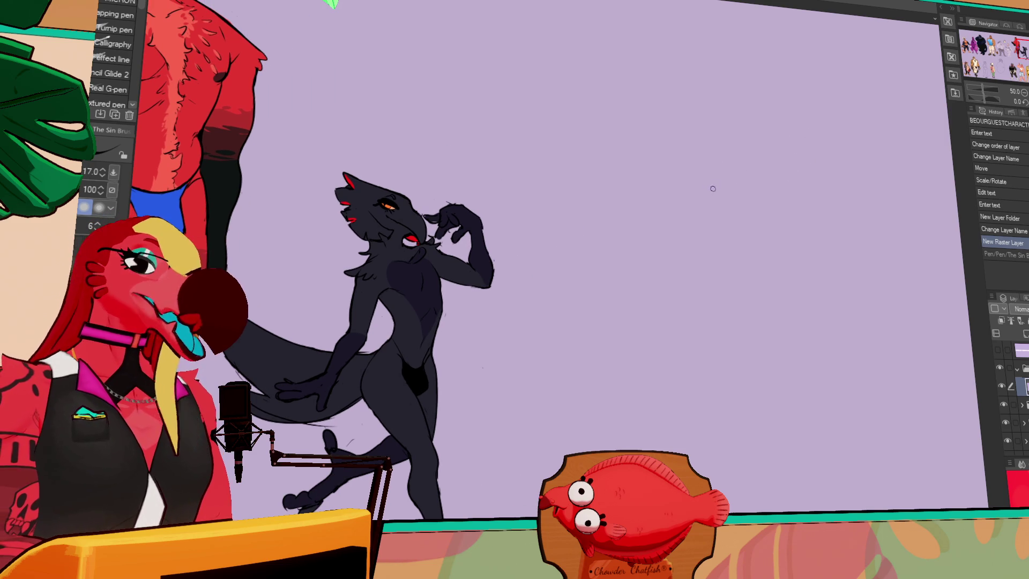
{"action": "key", "text": "bracketleft"}
{"action": "key", "text": "bracketleft"}
{"action": "key", "text": "bracketleft"}
{"action": "left_click_drag", "start_coordinate": [724, 128], "coordinate": [691, 161]}
{"action": "key", "text": "ctrl+z"}
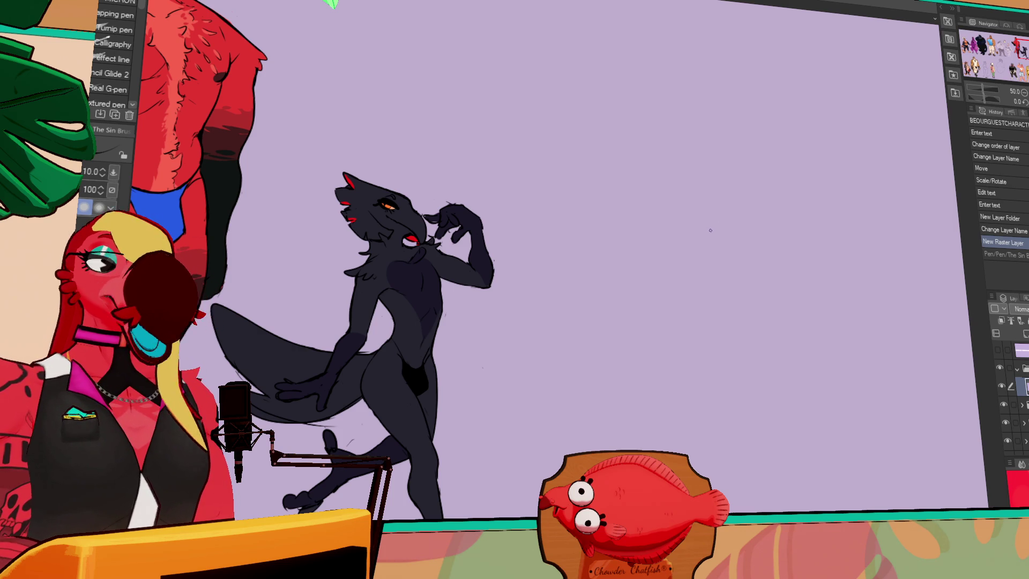
{"action": "left_click_drag", "start_coordinate": [696, 105], "coordinate": [690, 174]}
Step: Try and undo several head strokes with a slightly smaller pen
{"action": "key", "text": "ctrl+z"}
{"action": "key", "text": "bracketleft"}
{"action": "left_click_drag", "start_coordinate": [708, 114], "coordinate": [714, 173]}
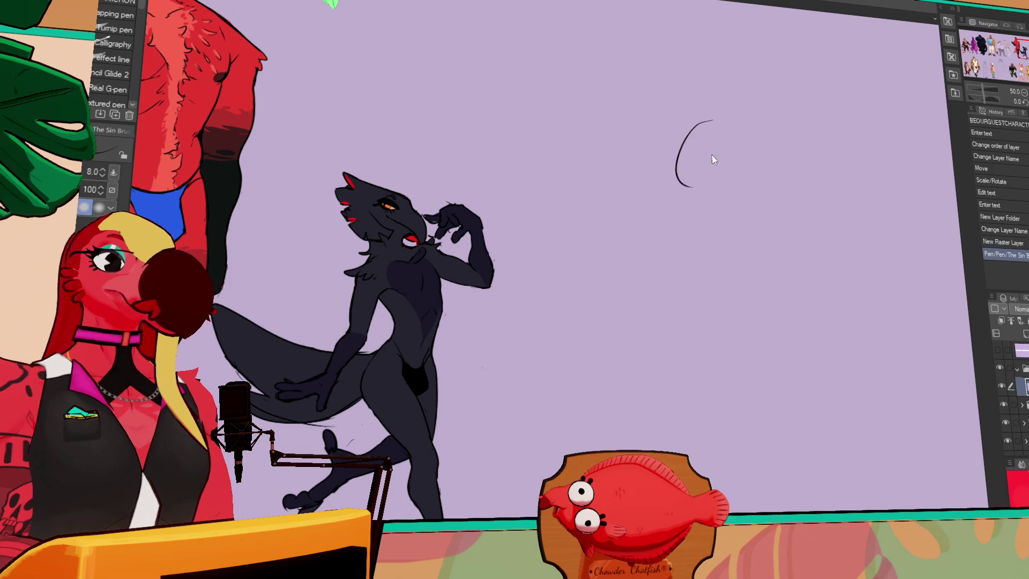
{"action": "key", "text": "ctrl+z"}
{"action": "left_click_drag", "start_coordinate": [696, 111], "coordinate": [709, 167]}
{"action": "key", "text": "ctrl+z"}
{"action": "mouse_move", "coordinate": [683, 134]}
{"action": "left_mouse_down"}
{"action": "mouse_move", "coordinate": [715, 131]}
{"action": "mouse_move", "coordinate": [697, 147]}
{"action": "left_mouse_up"}
{"action": "key", "text": "ctrl+z"}
Step: Drop the pen to size 7 and redo the head circle's left and right arcs
{"action": "key", "text": "bracketleft"}
{"action": "key", "text": "ctrl+z"}
{"action": "left_click_drag", "start_coordinate": [721, 95], "coordinate": [714, 149]}
{"action": "key", "text": "ctrl+z"}
{"action": "key", "text": "ctrl+z"}
{"action": "mouse_move", "coordinate": [703, 95]}
{"action": "left_mouse_down"}
{"action": "mouse_move", "coordinate": [733, 110]}
{"action": "mouse_move", "coordinate": [741, 153]}
{"action": "left_mouse_up"}
{"action": "key", "text": "ctrl+z"}
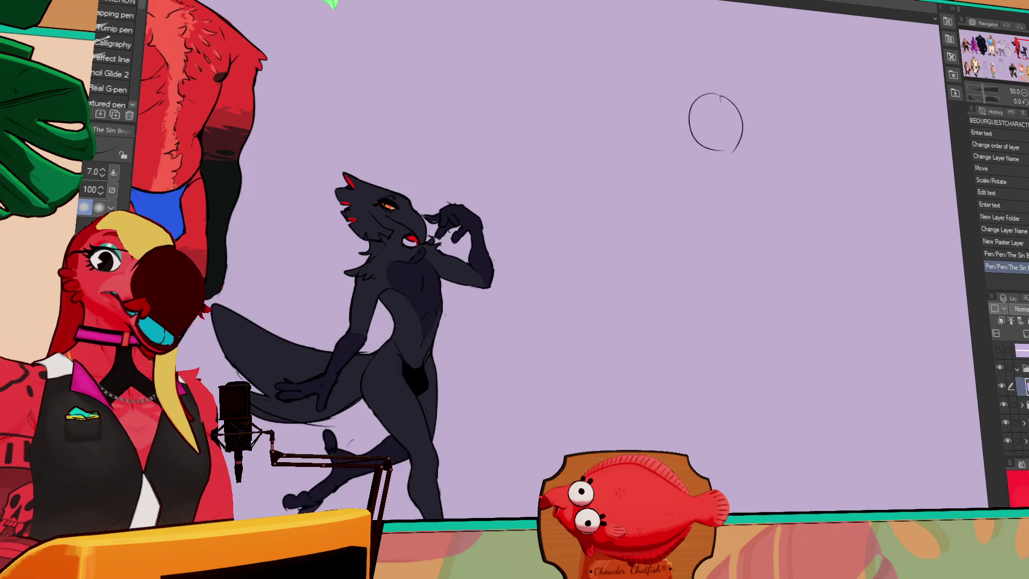
{"action": "scroll", "coordinate": [696, 123], "scroll_direction": "up", "scroll_amount": 1}
Step: Close the head circle's top gap and clean its bottom-right tail, alternating eraser and pen
{"action": "key", "text": "e"}
{"action": "left_click", "coordinate": [699, 113]}
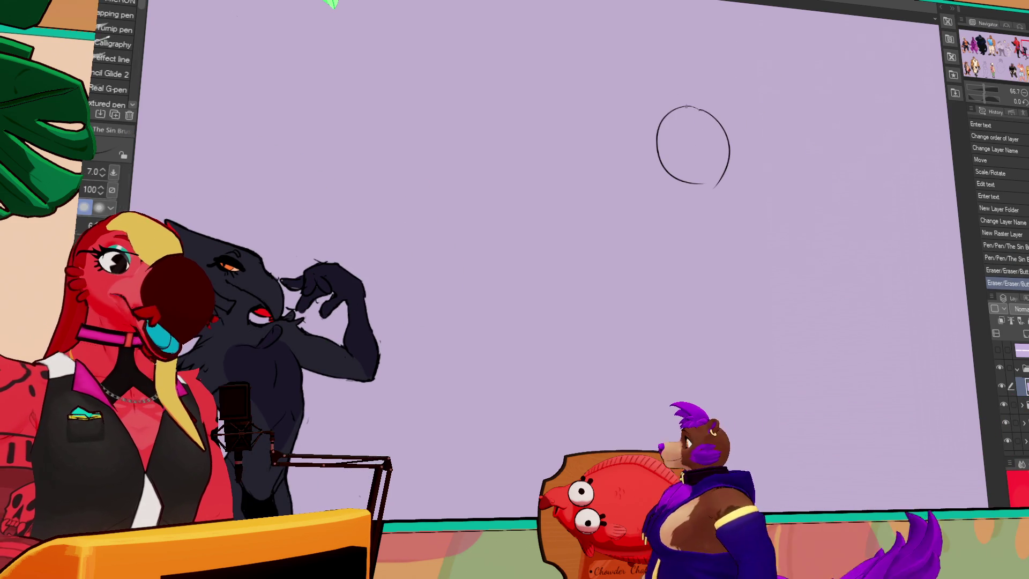
{"action": "key", "text": "p"}
{"action": "left_click_drag", "start_coordinate": [690, 106], "coordinate": [703, 111]}
{"action": "key", "text": "e"}
{"action": "left_click_drag", "start_coordinate": [721, 179], "coordinate": [728, 187]}
{"action": "key", "text": "p"}
{"action": "left_click_drag", "start_coordinate": [702, 184], "coordinate": [726, 170]}
{"action": "key", "text": "e"}
{"action": "key", "text": "p"}
{"action": "key", "text": "e"}
{"action": "key", "text": "p"}
{"action": "key", "text": "e"}
{"action": "key", "text": "p"}
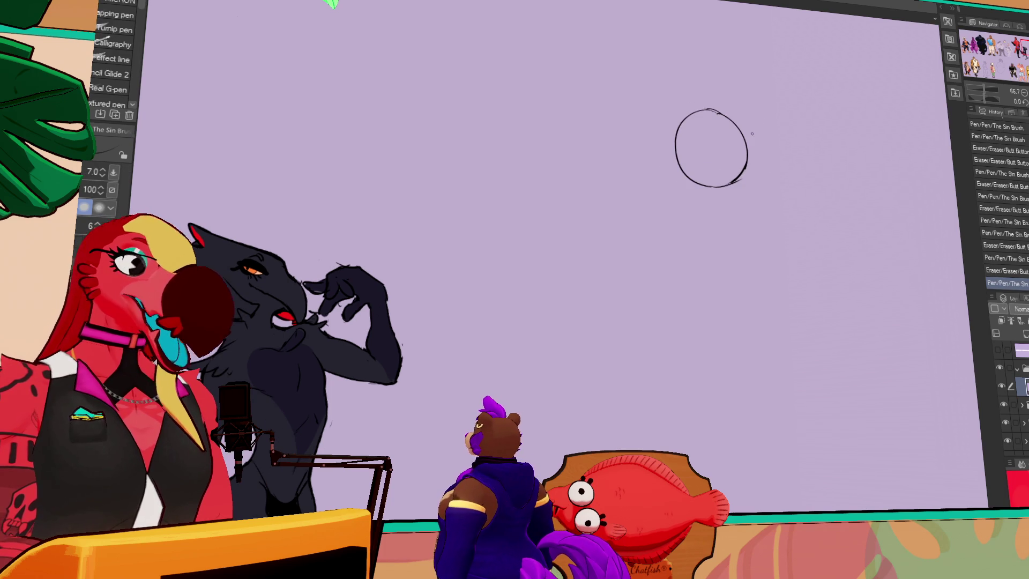
Step: Draw a vertical centre line down the middle of the head circle
{"action": "left_click_drag", "start_coordinate": [712, 134], "coordinate": [714, 193]}
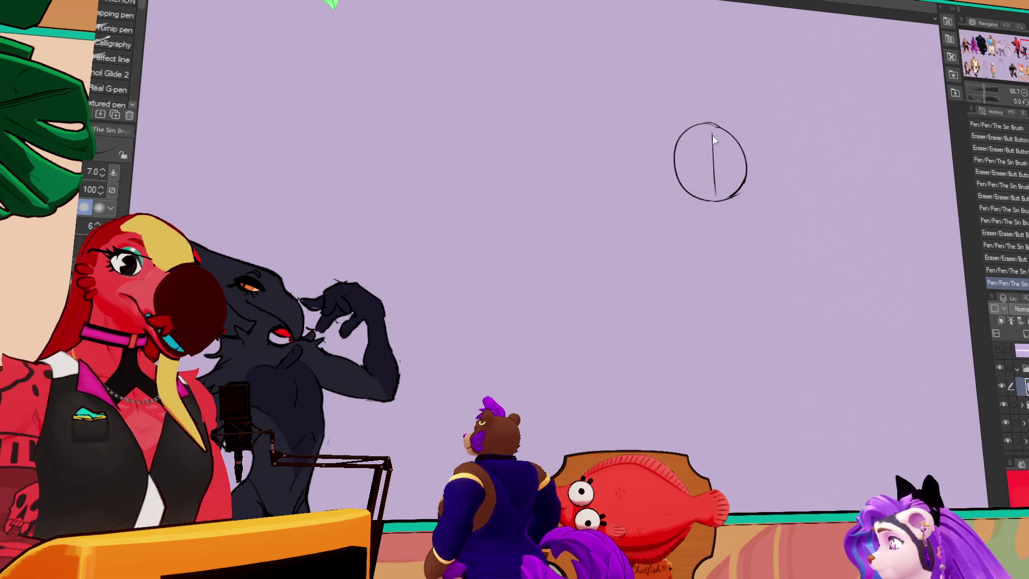
{"action": "key", "text": "ctrl+z"}
{"action": "left_click_drag", "start_coordinate": [710, 125], "coordinate": [708, 198]}
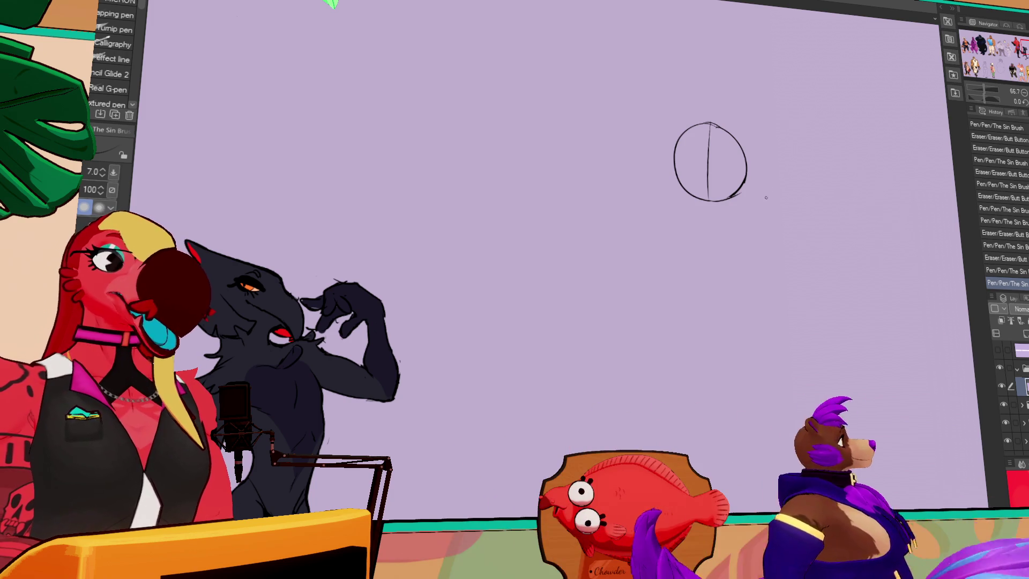
Step: Erase and rework small sections of the circle's right edge
{"action": "key", "text": "e"}
{"action": "mouse_move", "coordinate": [747, 158]}
{"action": "left_mouse_down"}
{"action": "mouse_move", "coordinate": [744, 185]}
{"action": "mouse_move", "coordinate": [745, 173]}
{"action": "left_mouse_up"}
{"action": "key", "text": "p"}
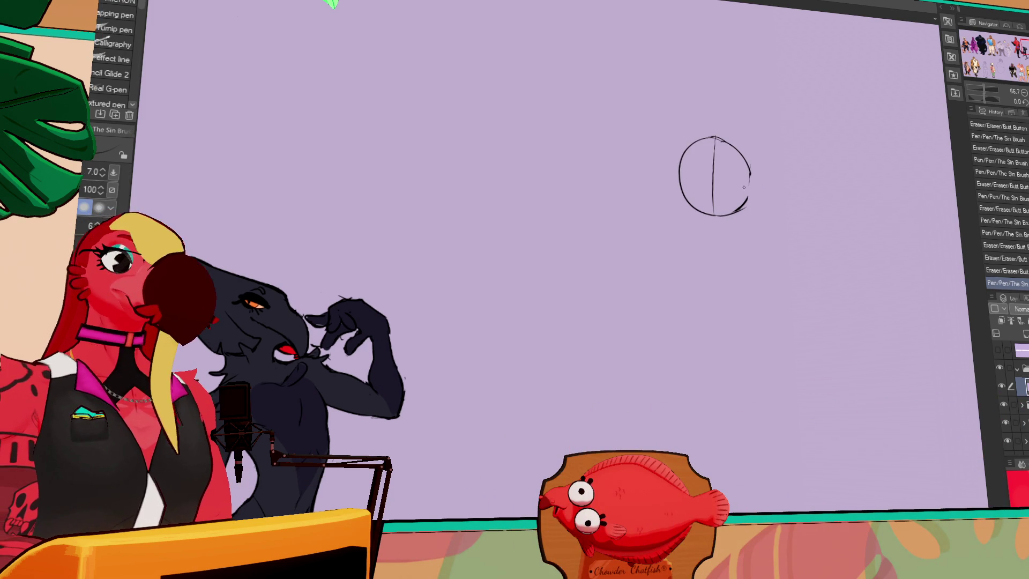
{"action": "left_click_drag", "start_coordinate": [818, 217], "coordinate": [814, 181]}
{"action": "key", "text": "e"}
{"action": "left_click_drag", "start_coordinate": [734, 128], "coordinate": [762, 259]}
{"action": "left_click", "coordinate": [763, 227]}
{"action": "key", "text": "p"}
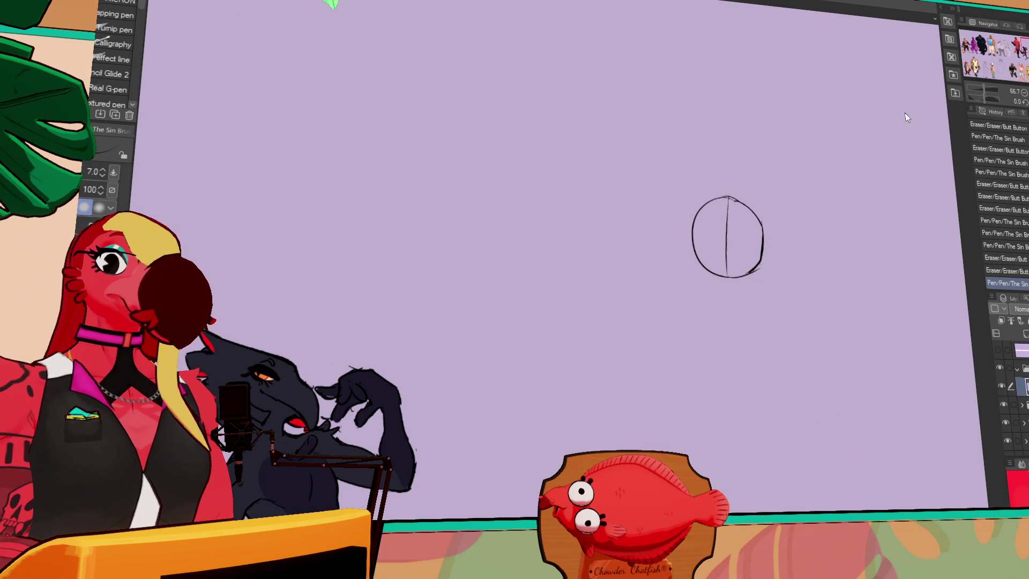
{"action": "left_click_drag", "start_coordinate": [787, 221], "coordinate": [790, 219]}
Step: Rework the head circle's left edge, top-right and lower-right with alternating Eraser and Pen passes
{"action": "key", "text": "e"}
{"action": "mouse_move", "coordinate": [704, 219]}
{"action": "left_mouse_down"}
{"action": "mouse_move", "coordinate": [692, 225]}
{"action": "mouse_move", "coordinate": [699, 254]}
{"action": "left_mouse_up"}
{"action": "key", "text": "p"}
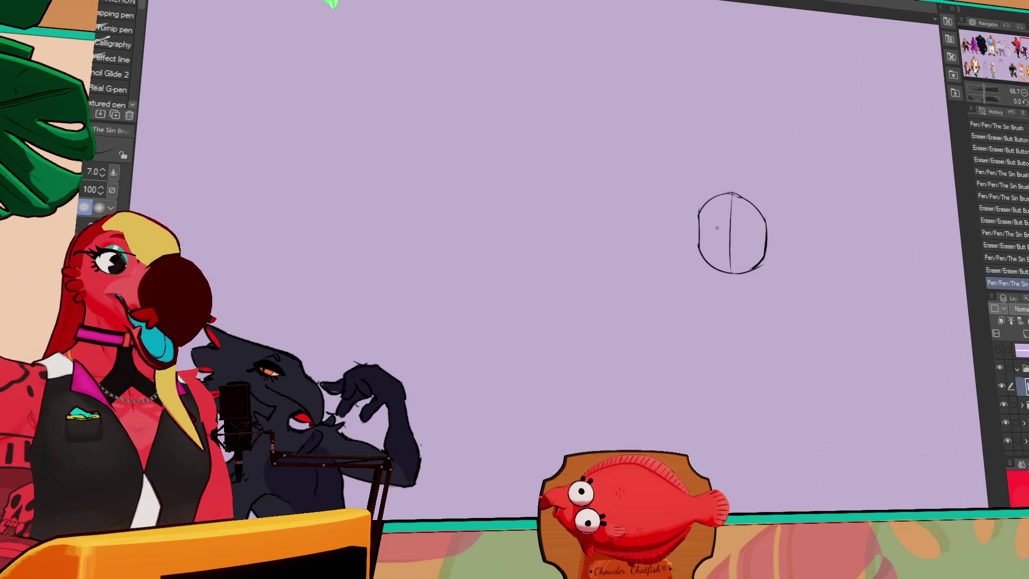
{"action": "key", "text": "e"}
{"action": "mouse_move", "coordinate": [775, 236]}
{"action": "left_mouse_down"}
{"action": "mouse_move", "coordinate": [755, 272]}
{"action": "mouse_move", "coordinate": [759, 265]}
{"action": "left_mouse_up"}
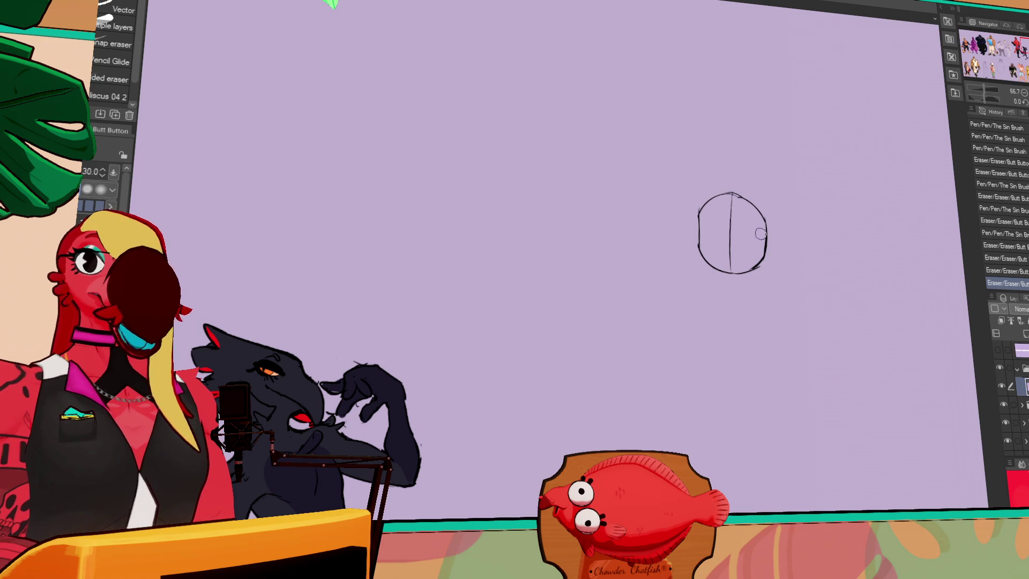
{"action": "key", "text": "p"}
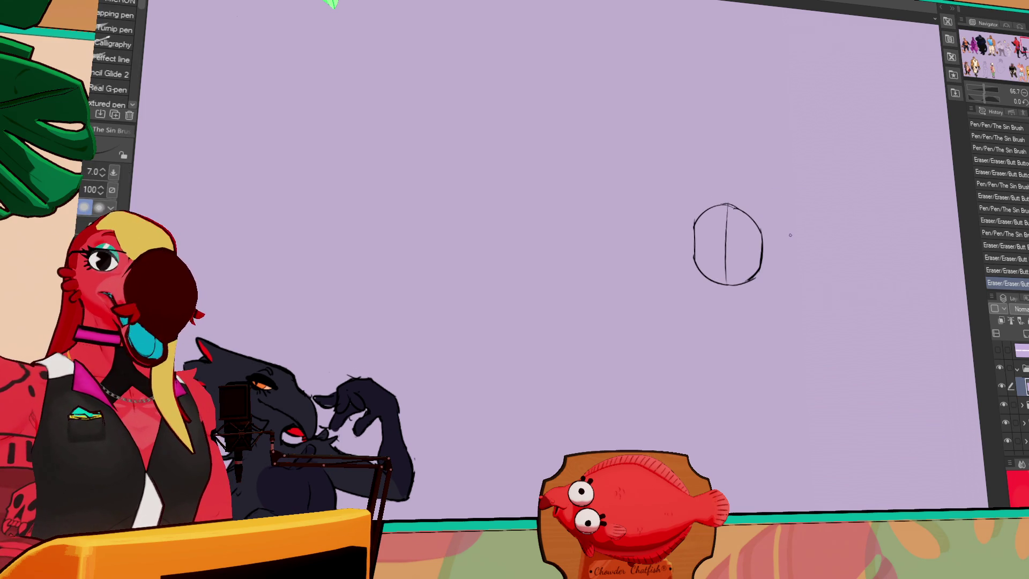
{"action": "key", "text": "e"}
{"action": "mouse_move", "coordinate": [715, 249]}
{"action": "left_mouse_down"}
{"action": "mouse_move", "coordinate": [697, 264]}
{"action": "mouse_move", "coordinate": [703, 276]}
{"action": "mouse_move", "coordinate": [755, 246]}
{"action": "mouse_move", "coordinate": [776, 273]}
{"action": "mouse_move", "coordinate": [780, 310]}
{"action": "left_mouse_up"}
{"action": "key", "text": "p"}
{"action": "key", "text": "e"}
{"action": "key", "text": "p"}
{"action": "key", "text": "e"}
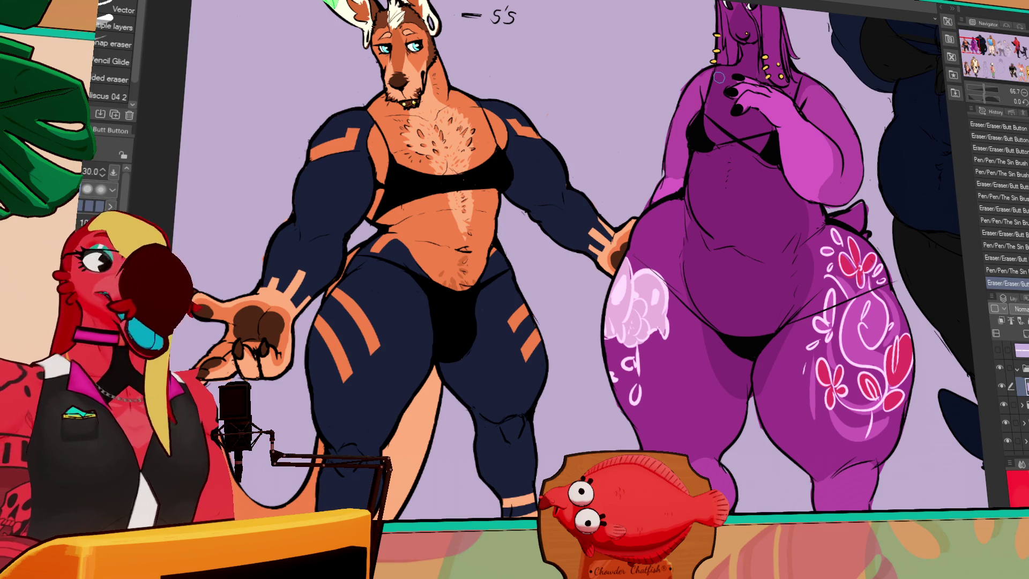
{"action": "scroll", "coordinate": [719, 78], "scroll_direction": "down", "scroll_amount": 1}
{"action": "left_click_drag", "start_coordinate": [720, 78], "coordinate": [728, 109]}
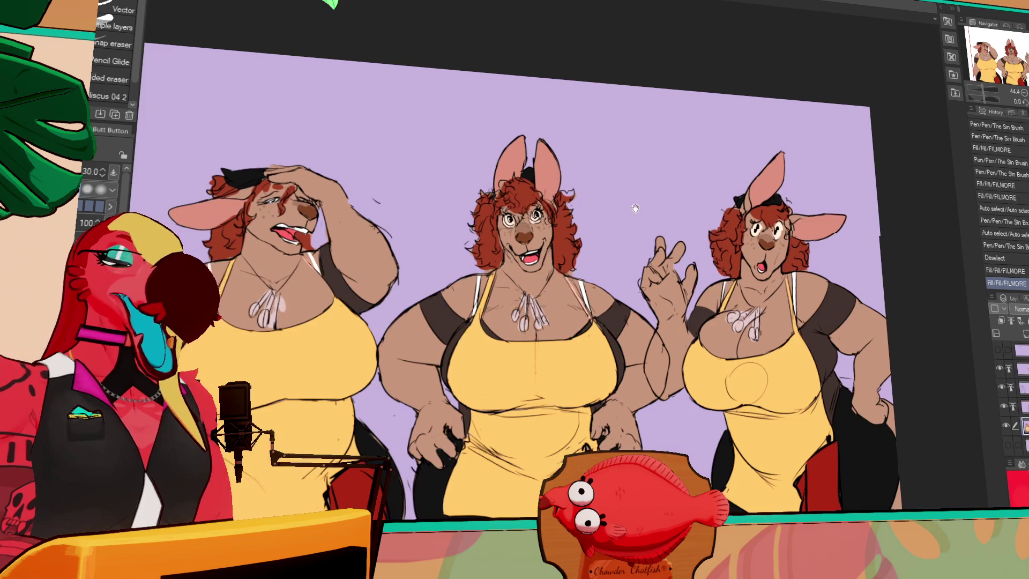
{"action": "scroll", "coordinate": [685, 157], "scroll_direction": "up", "scroll_amount": 2}
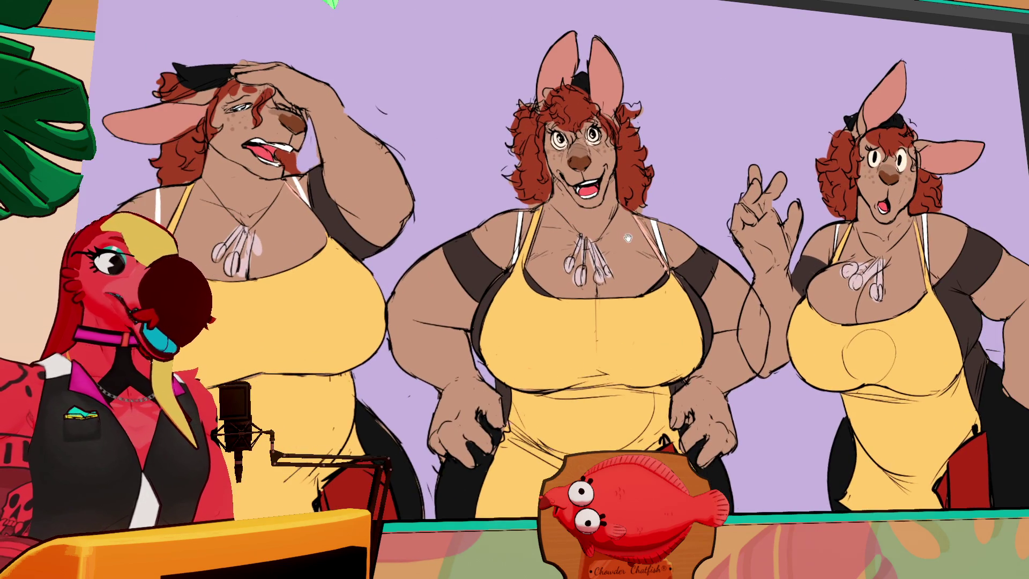
{"action": "mouse_move", "coordinate": [628, 238]}
{"action": "left_mouse_down"}
{"action": "mouse_move", "coordinate": [799, 246]}
{"action": "mouse_move", "coordinate": [686, 238]}
{"action": "left_mouse_up"}
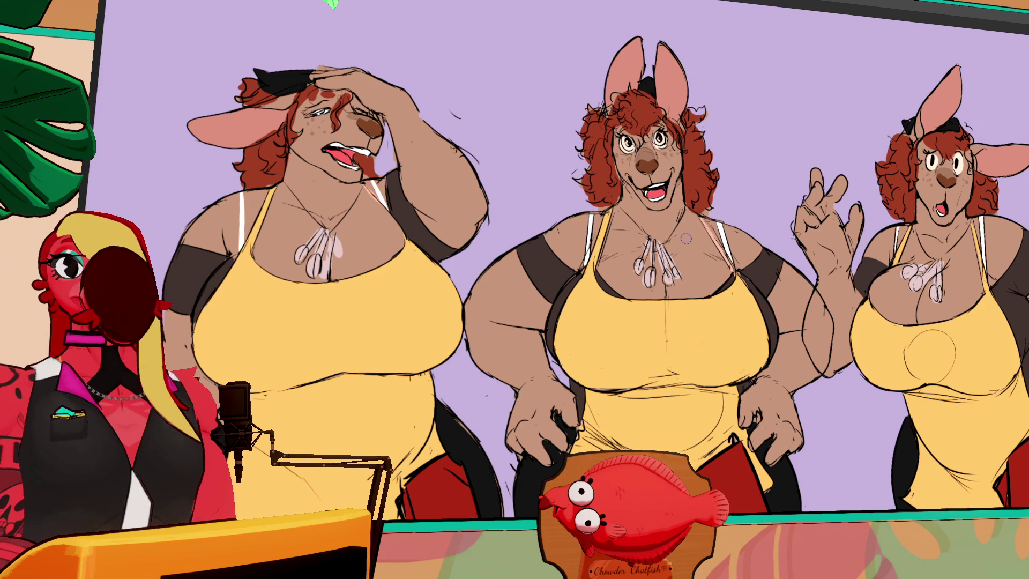
{"action": "left_click_drag", "start_coordinate": [744, 242], "coordinate": [688, 259]}
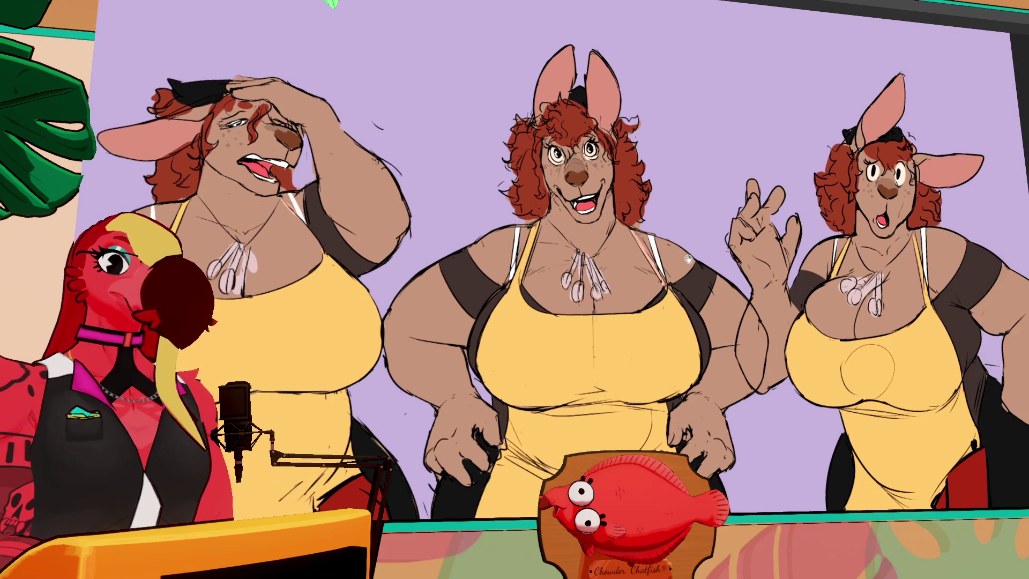
{"action": "scroll", "coordinate": [657, 313], "scroll_direction": "down", "scroll_amount": 15}
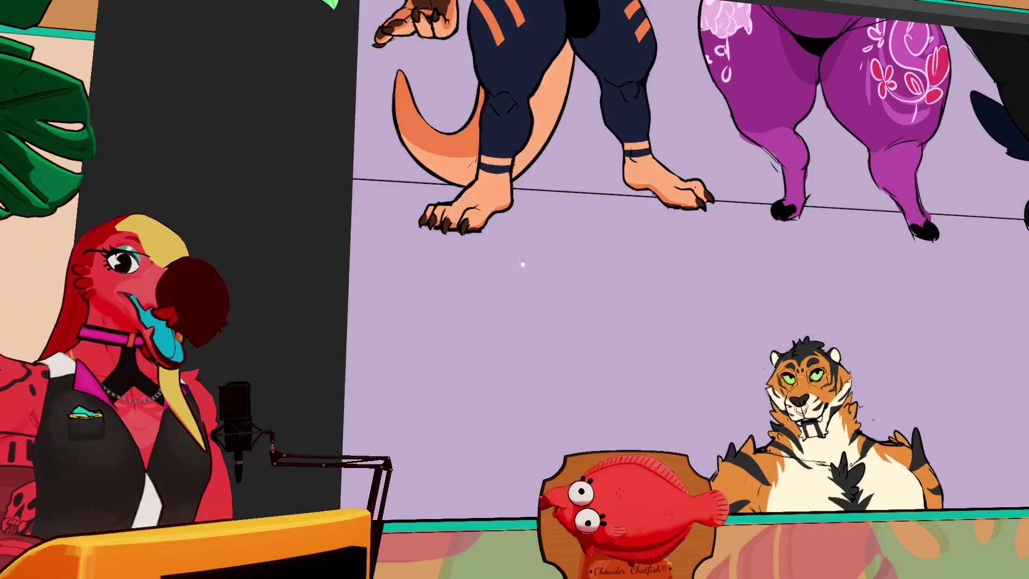
{"action": "scroll", "coordinate": [657, 314], "scroll_direction": "down", "scroll_amount": 15}
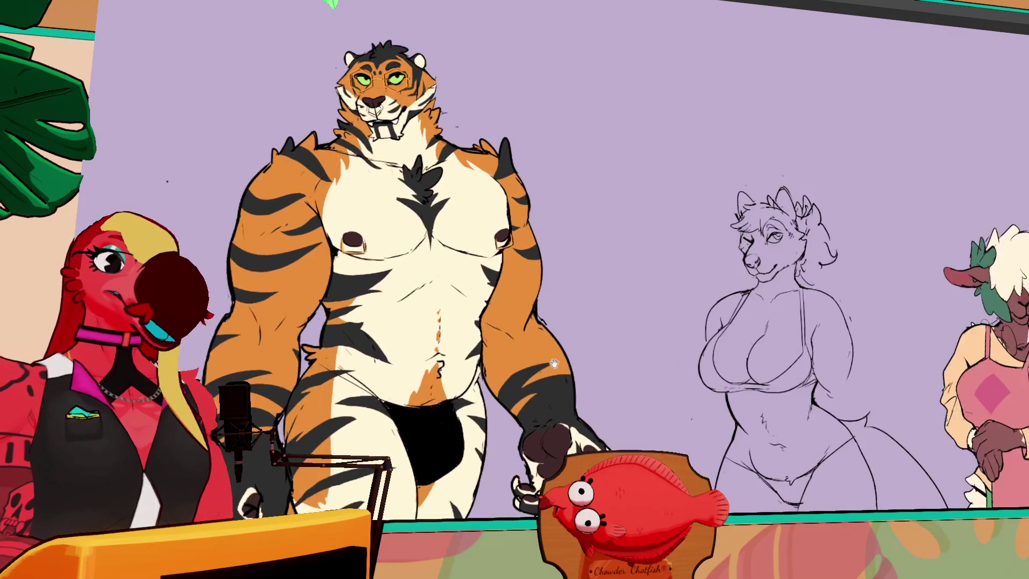
{"action": "scroll", "coordinate": [638, 347], "scroll_direction": "right", "scroll_amount": 10}
{"action": "scroll", "coordinate": [638, 347], "scroll_direction": "up", "scroll_amount": 8}
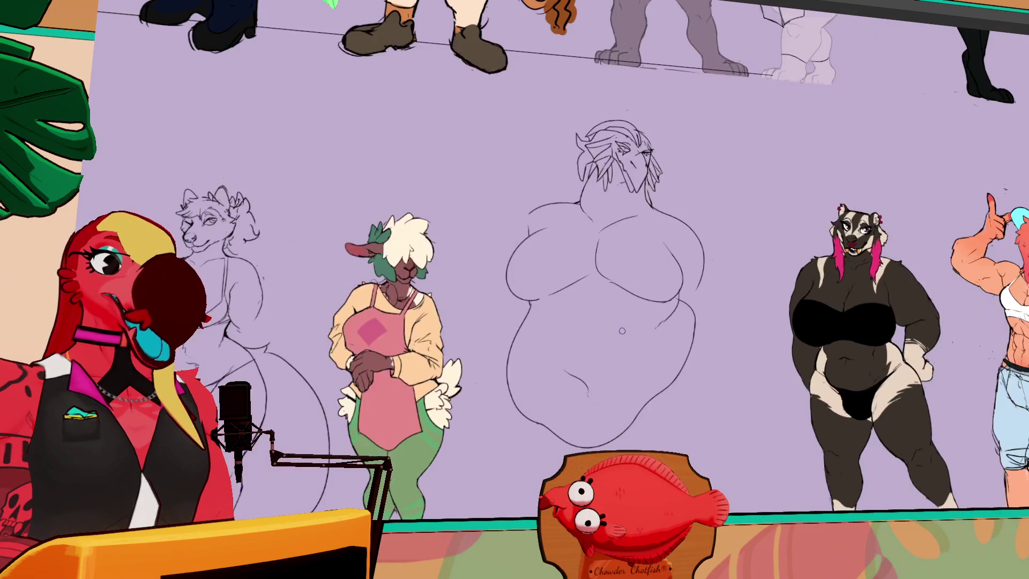
{"action": "scroll", "coordinate": [515, 257], "scroll_direction": "down", "scroll_amount": 3}
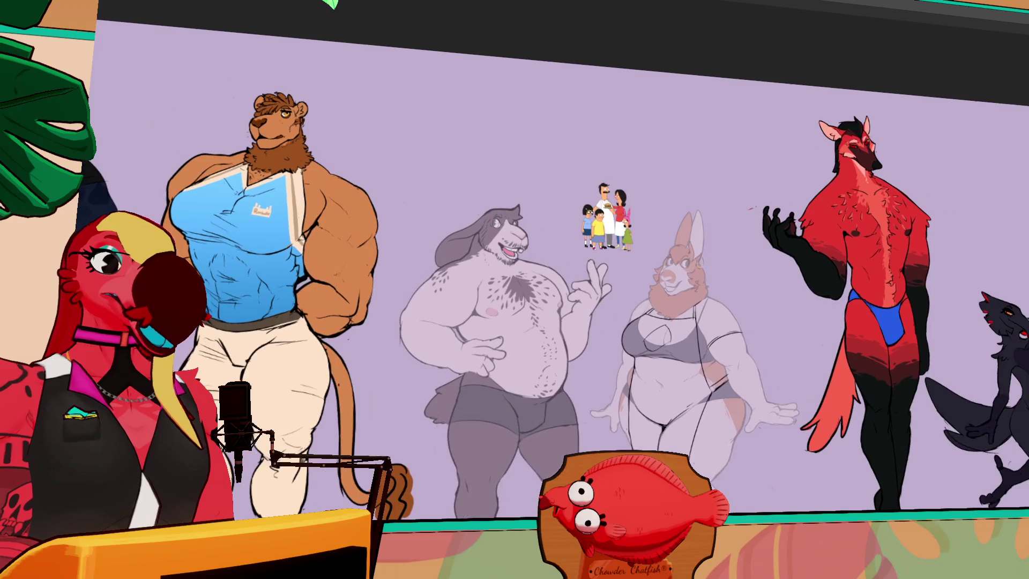
{"action": "scroll", "coordinate": [804, 257], "scroll_direction": "up", "scroll_amount": 3}
{"action": "scroll", "coordinate": [622, 235], "scroll_direction": "down", "scroll_amount": 8}
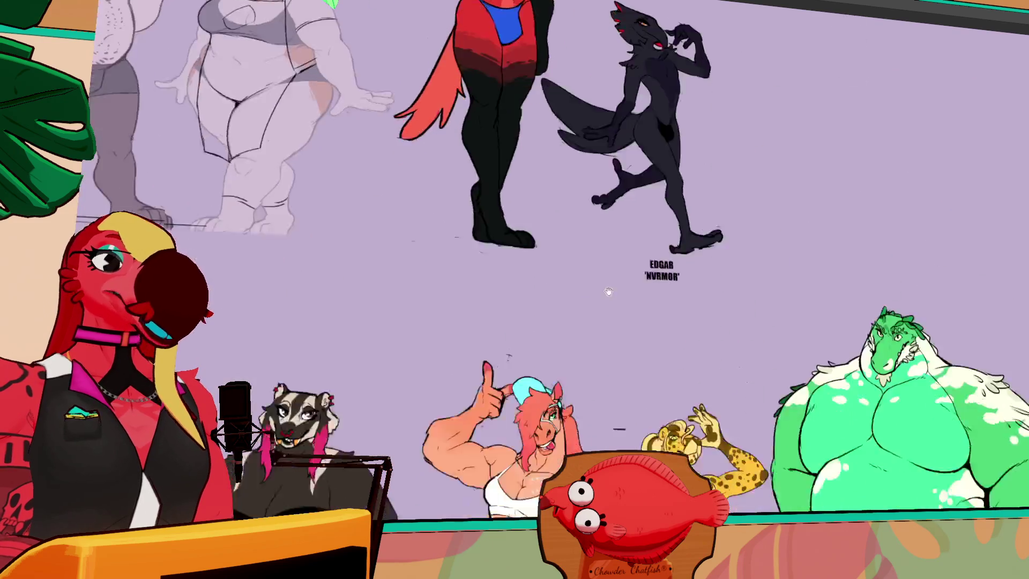
{"action": "scroll", "coordinate": [622, 235], "scroll_direction": "right", "scroll_amount": 5}
{"action": "scroll", "coordinate": [622, 235], "scroll_direction": "right", "scroll_amount": 6}
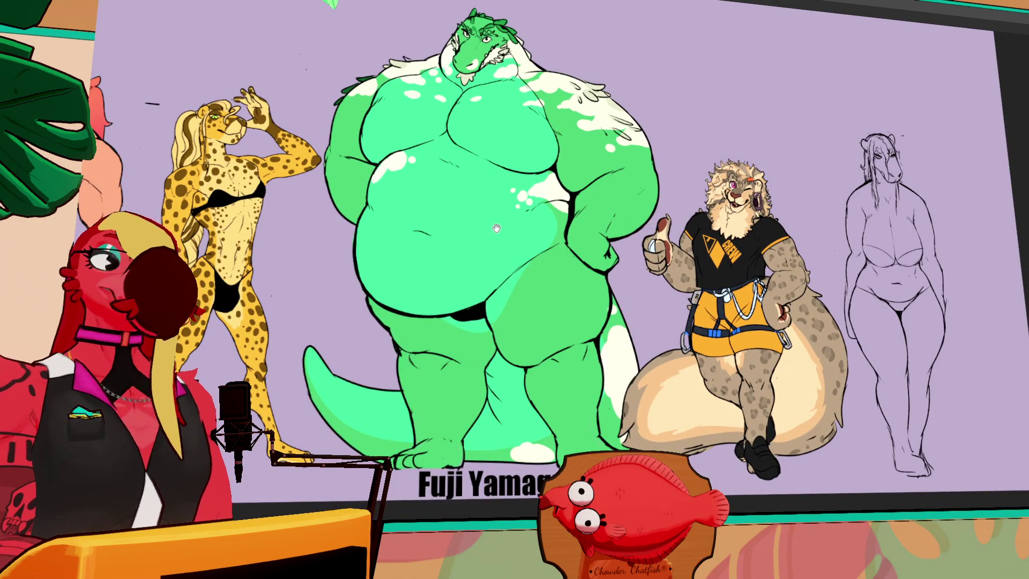
{"action": "scroll", "coordinate": [494, 228], "scroll_direction": "up", "scroll_amount": 4}
{"action": "scroll", "coordinate": [526, 268], "scroll_direction": "left", "scroll_amount": 5}
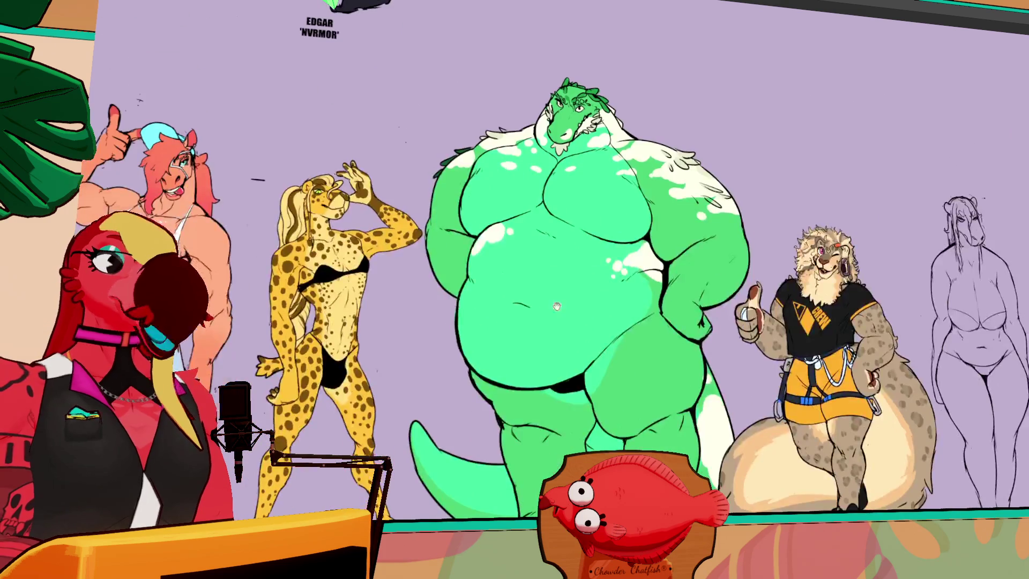
{"action": "left_click_drag", "start_coordinate": [557, 306], "coordinate": [860, 291]}
{"action": "scroll", "coordinate": [812, 322], "scroll_direction": "up", "scroll_amount": 4}
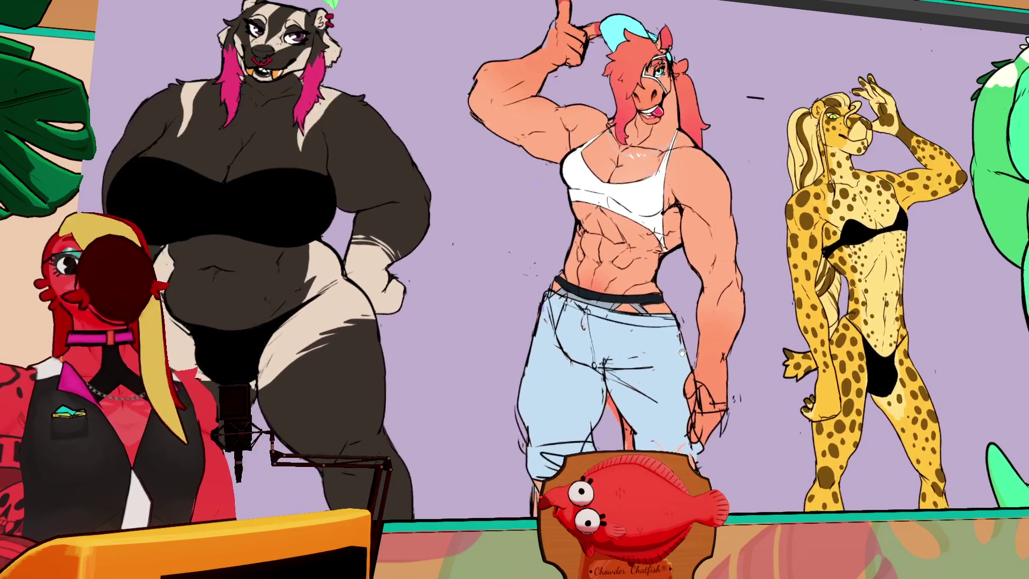
{"action": "left_click_drag", "start_coordinate": [681, 352], "coordinate": [709, 377]}
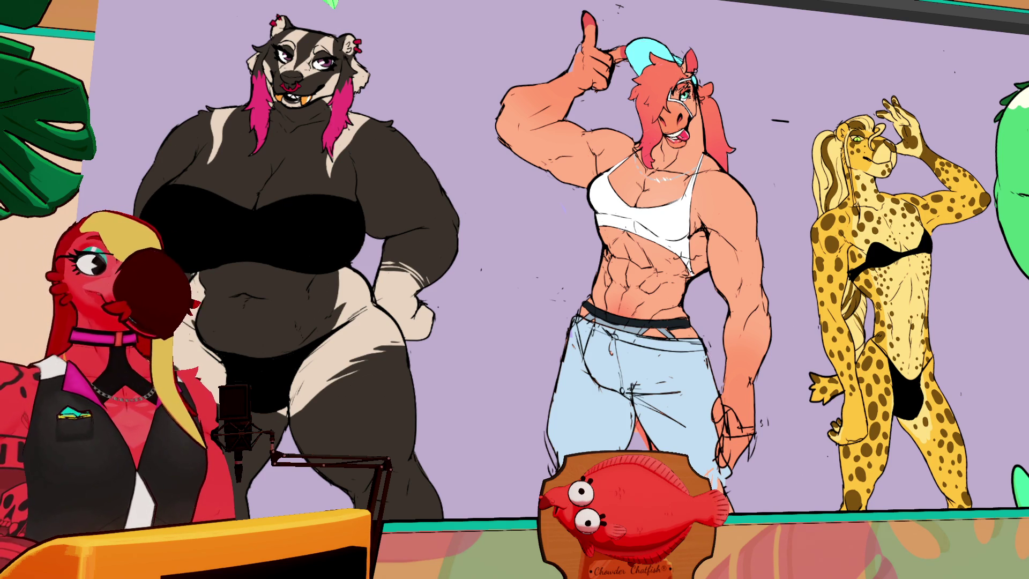
{"action": "left_click_drag", "start_coordinate": [551, 191], "coordinate": [647, 426]}
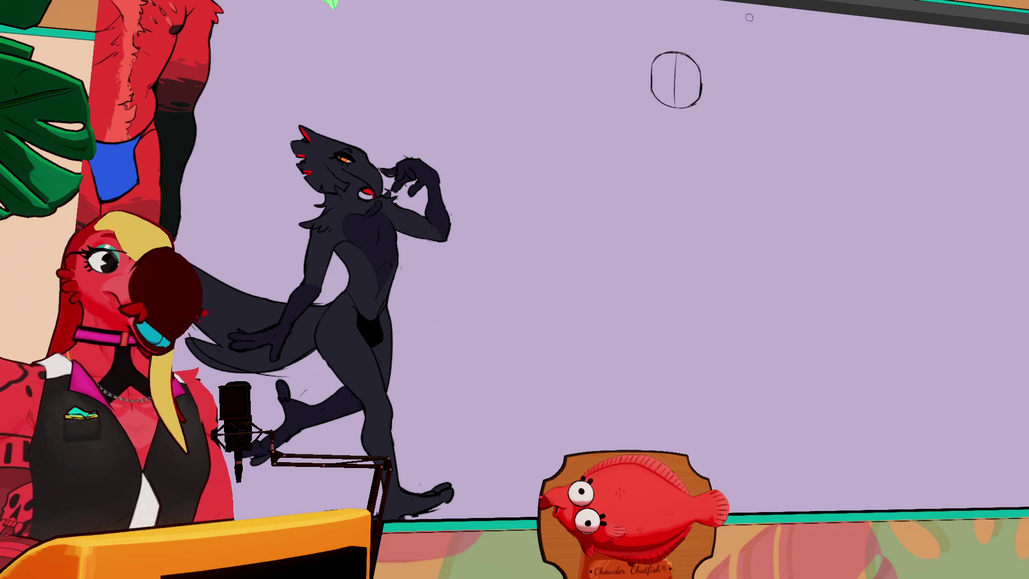
Step: Sketch vertical body strokes and a V neckline below the head, then remove them
{"action": "left_click_drag", "start_coordinate": [720, 156], "coordinate": [714, 387]}
{"action": "left_click_drag", "start_coordinate": [653, 195], "coordinate": [651, 390]}
{"action": "left_click_drag", "start_coordinate": [618, 274], "coordinate": [640, 401]}
{"action": "left_click_drag", "start_coordinate": [655, 187], "coordinate": [711, 180]}
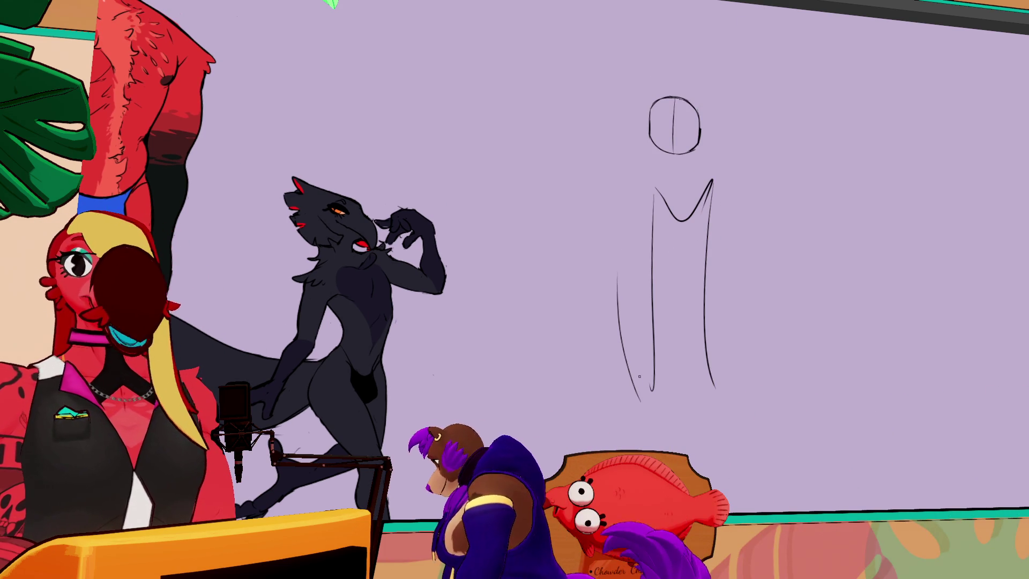
{"action": "key", "text": "ctrl+z"}
{"action": "key", "text": "ctrl+z"}
{"action": "key", "text": "ctrl+z"}
{"action": "key", "text": "ctrl+z"}
{"action": "left_click_drag", "start_coordinate": [665, 151], "coordinate": [652, 180]}
{"action": "key", "text": "ctrl+z"}
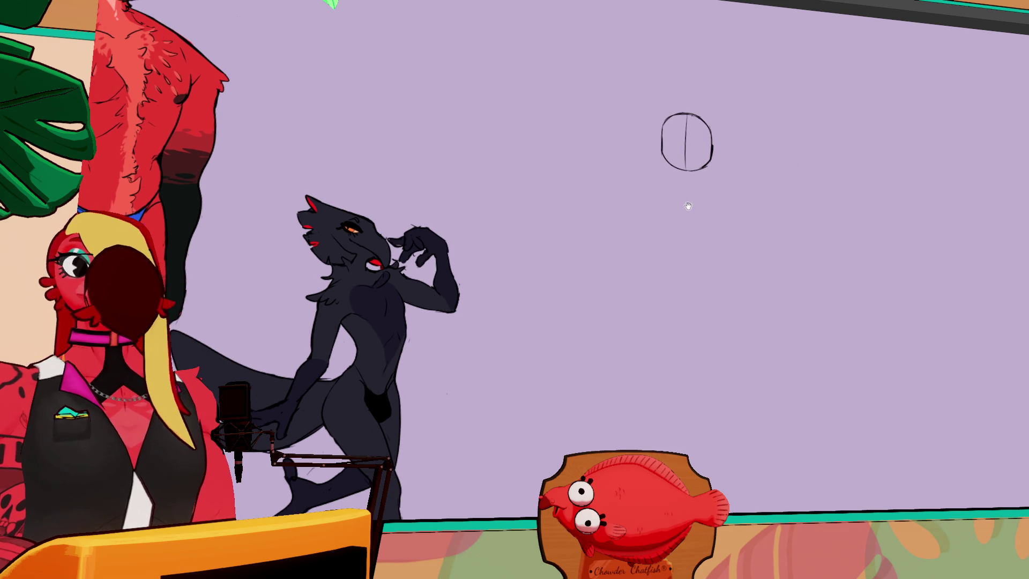
Step: Draw a freehand loop rising from the top of the head circle
{"action": "key", "text": "ctrl+z"}
{"action": "left_click_drag", "start_coordinate": [681, 111], "coordinate": [652, 115]}
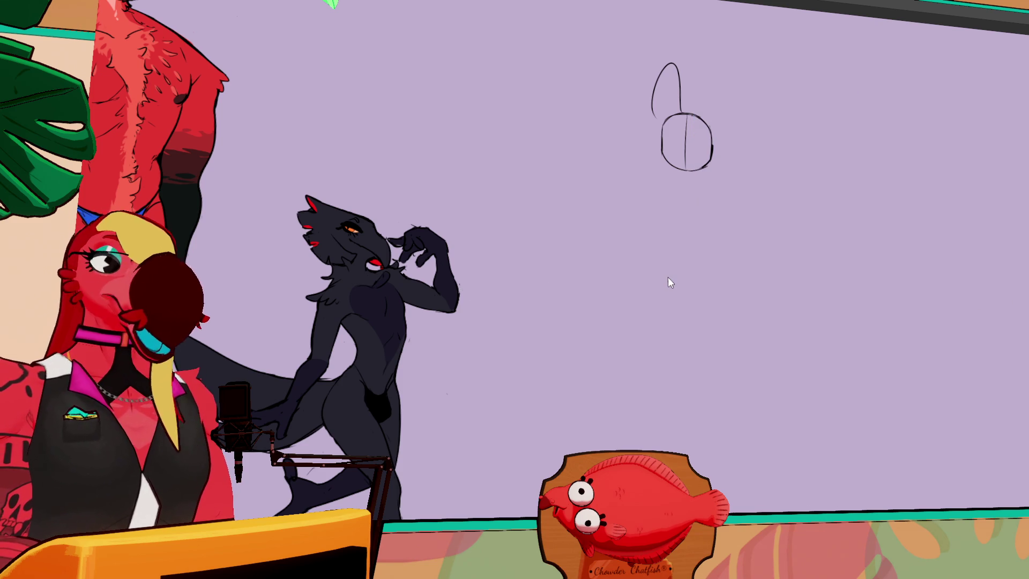
{"action": "mouse_move", "coordinate": [678, 260]}
{"action": "left_mouse_down"}
{"action": "mouse_move", "coordinate": [756, 192]}
{"action": "mouse_move", "coordinate": [824, 175]}
{"action": "left_mouse_up"}
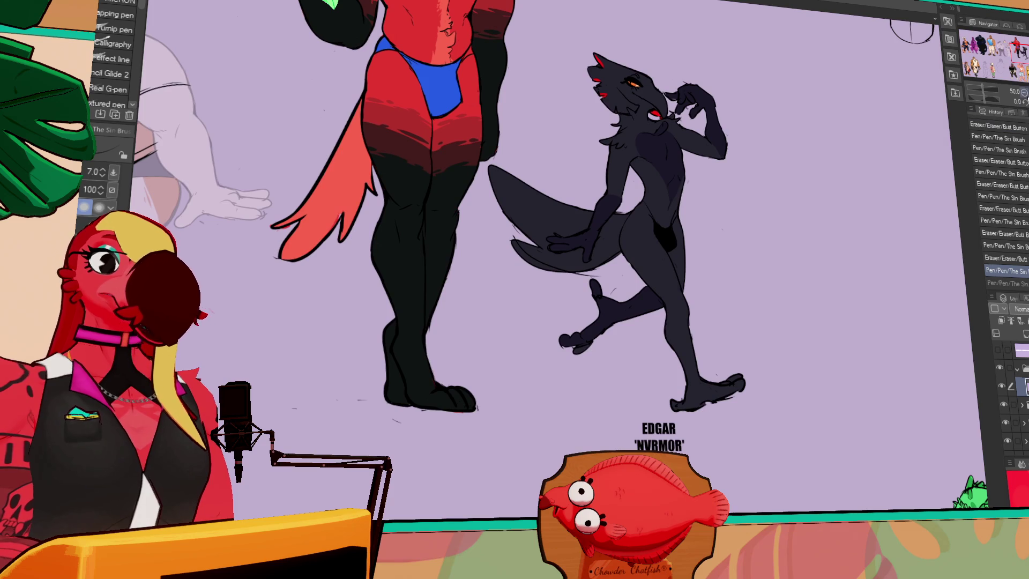
{"action": "left_click", "coordinate": [1010, 102]}
{"action": "mouse_move", "coordinate": [1009, 52]}
{"action": "left_mouse_down"}
{"action": "mouse_move", "coordinate": [978, 43]}
{"action": "mouse_move", "coordinate": [1019, 69]}
{"action": "mouse_move", "coordinate": [1020, 51]}
{"action": "left_mouse_up"}
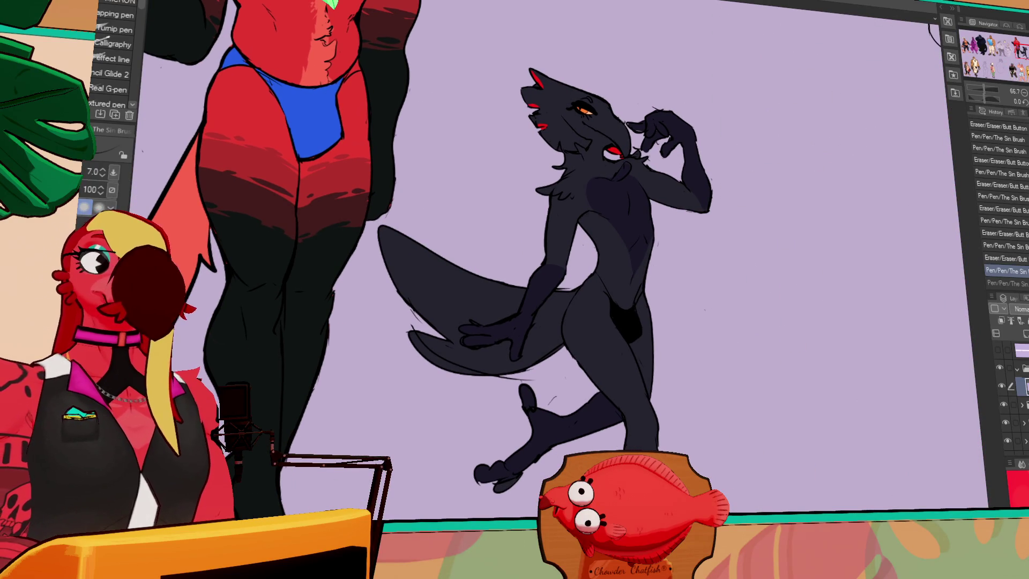
{"action": "left_click_drag", "start_coordinate": [893, 160], "coordinate": [788, 157]}
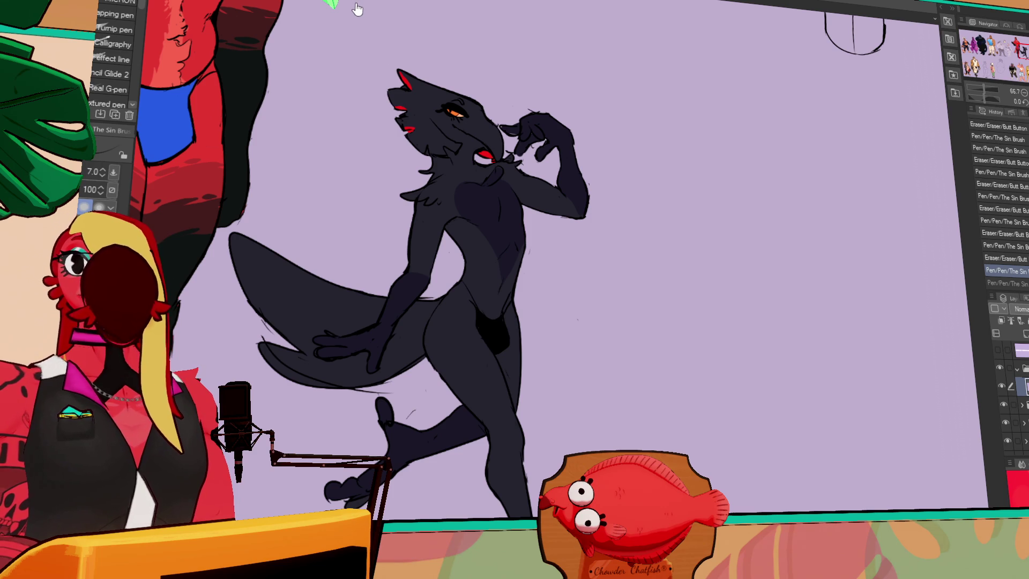
{"action": "left_click_drag", "start_coordinate": [636, 93], "coordinate": [677, 64]}
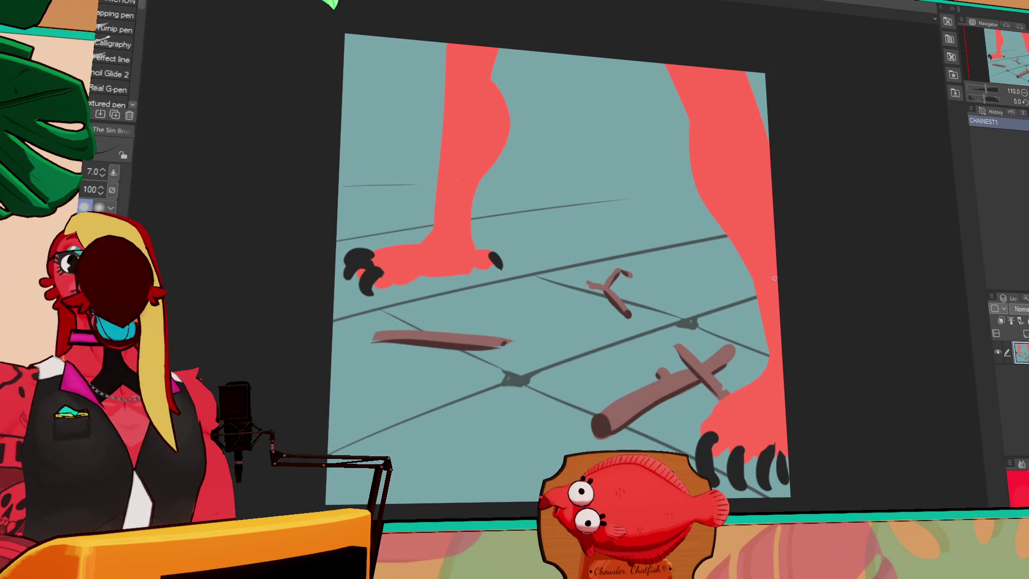
Step: Cycle document tabs from the floor drawing through to the CHAINEST2 egg-smashing drawing
{"action": "left_click_drag", "start_coordinate": [778, 273], "coordinate": [757, 273]}
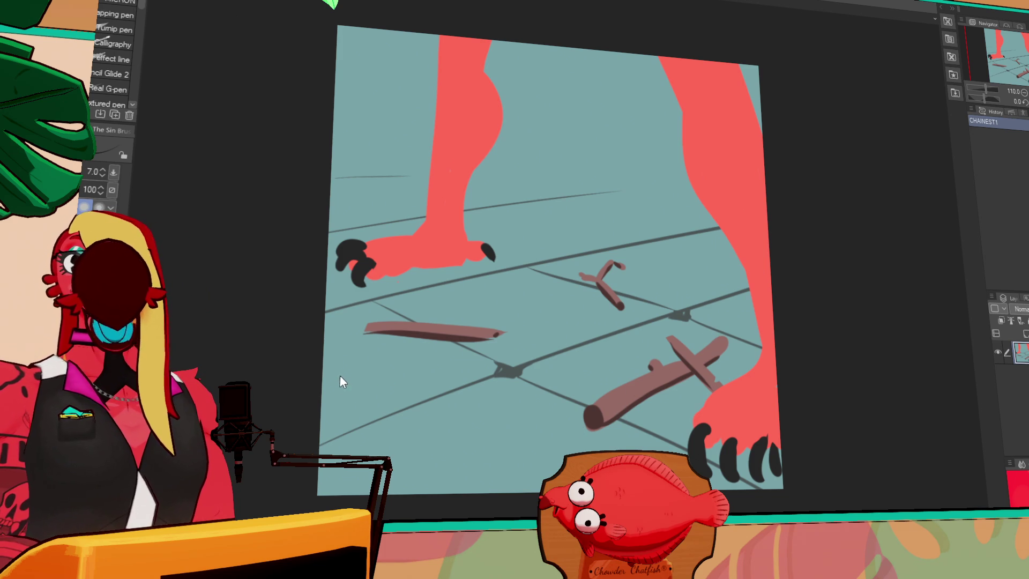
{"action": "key", "text": "ctrl+Tab"}
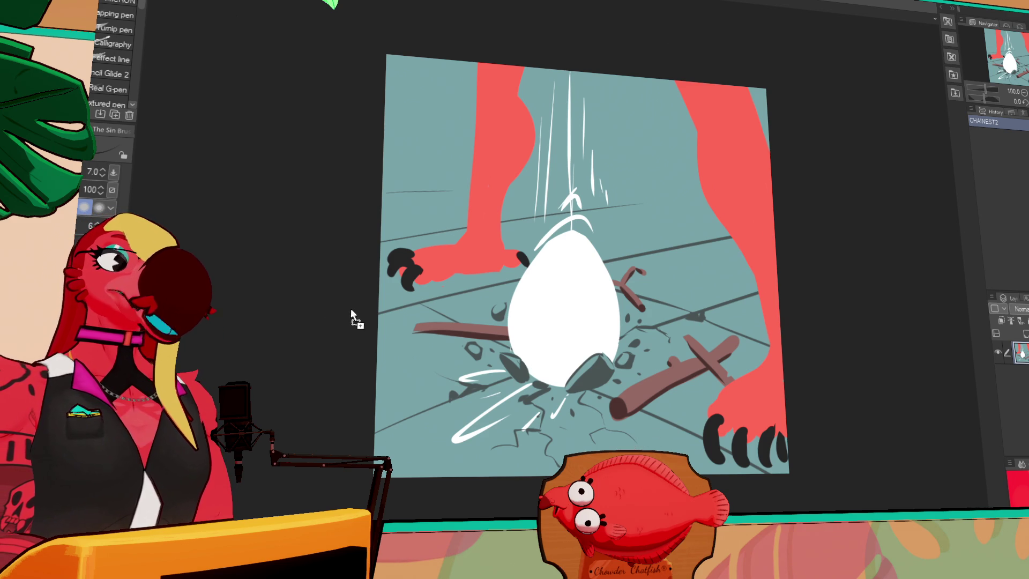
{"action": "key", "text": "ctrl+Tab"}
Step: Move from the eggdrawer meme to the kiwi skeleton meme and position it in view
{"action": "scroll", "coordinate": [676, 198], "scroll_direction": "up", "scroll_amount": 3}
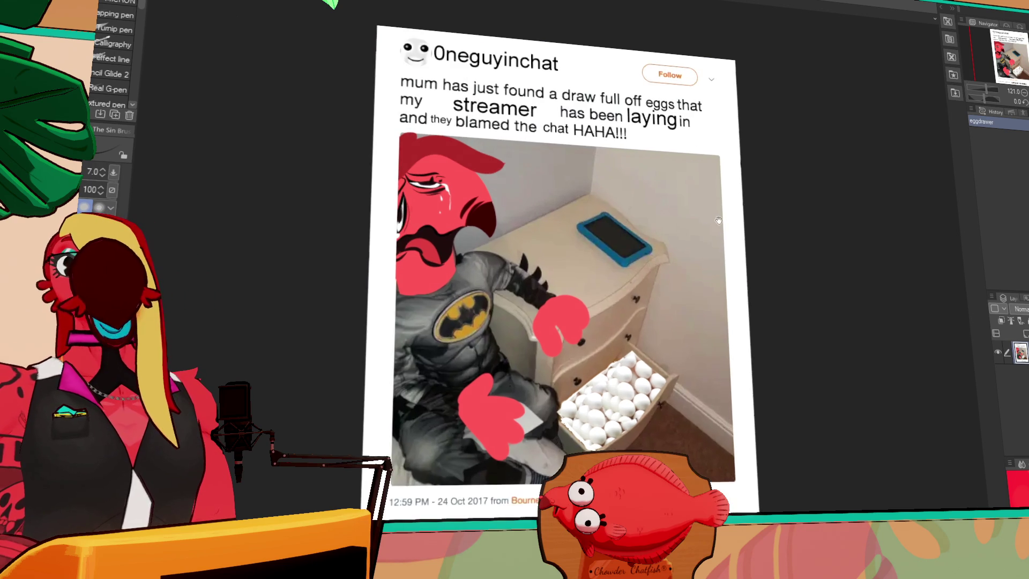
{"action": "left_click_drag", "start_coordinate": [672, 194], "coordinate": [668, 189]}
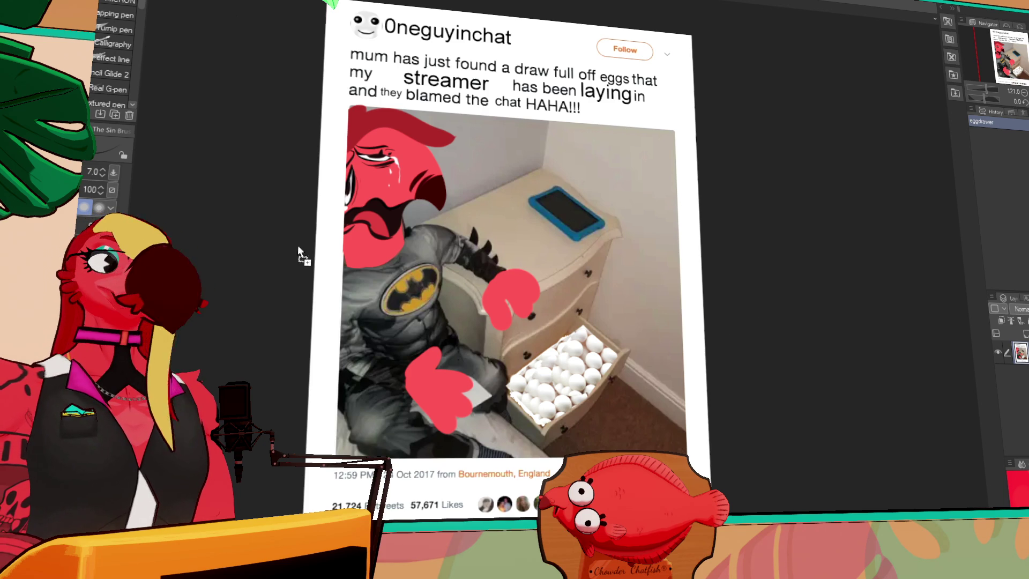
{"action": "key", "text": "ctrl+Tab"}
{"action": "scroll", "coordinate": [668, 225], "scroll_direction": "up", "scroll_amount": 1}
{"action": "left_click_drag", "start_coordinate": [669, 225], "coordinate": [669, 168]}
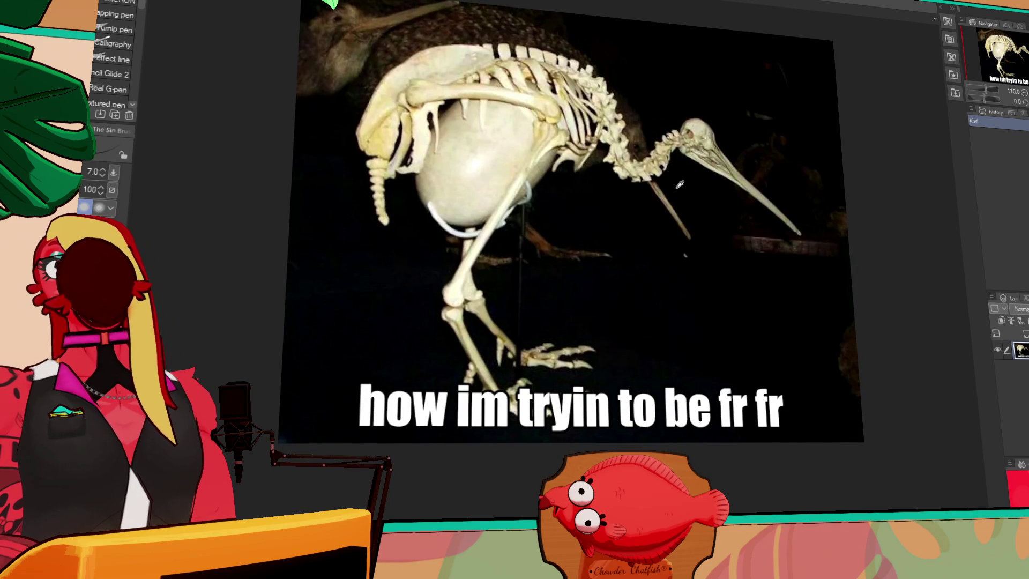